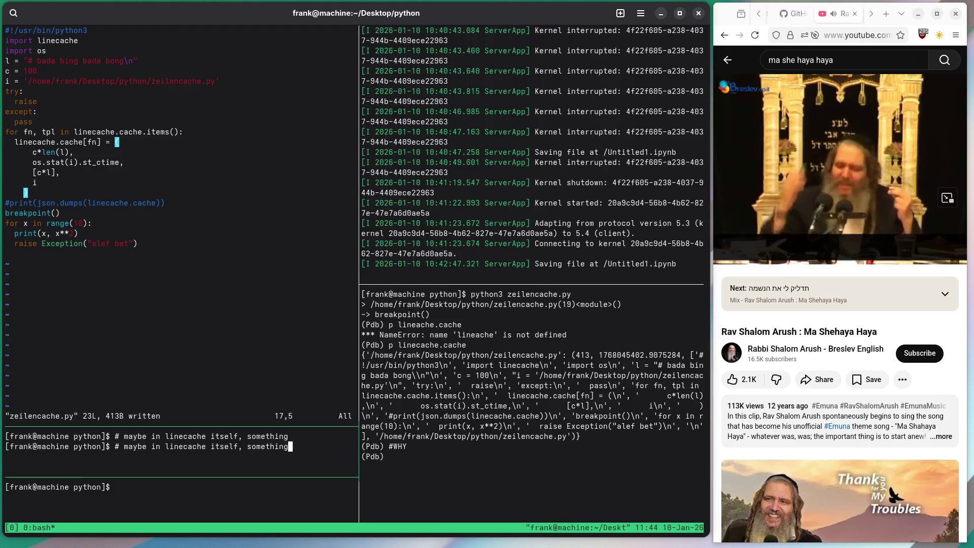
Uncomment the linecache.cache print on line 18 and save the file
key("j")
key("j")
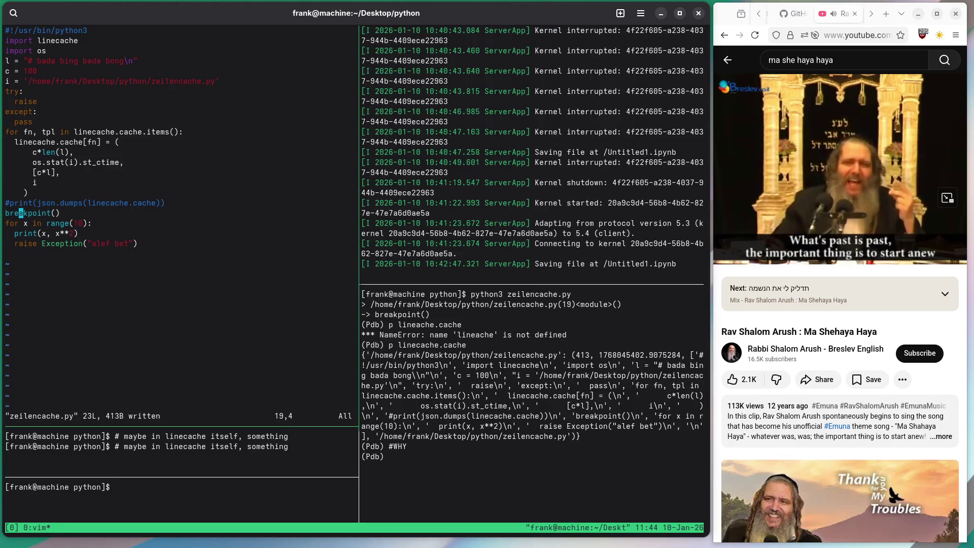
type("0x:w")
key("Return")
Strip the json.dumps( wrapper and its extra closing parenthesis from the print
key("b")
key("d")
key("f")
key("parenleft")
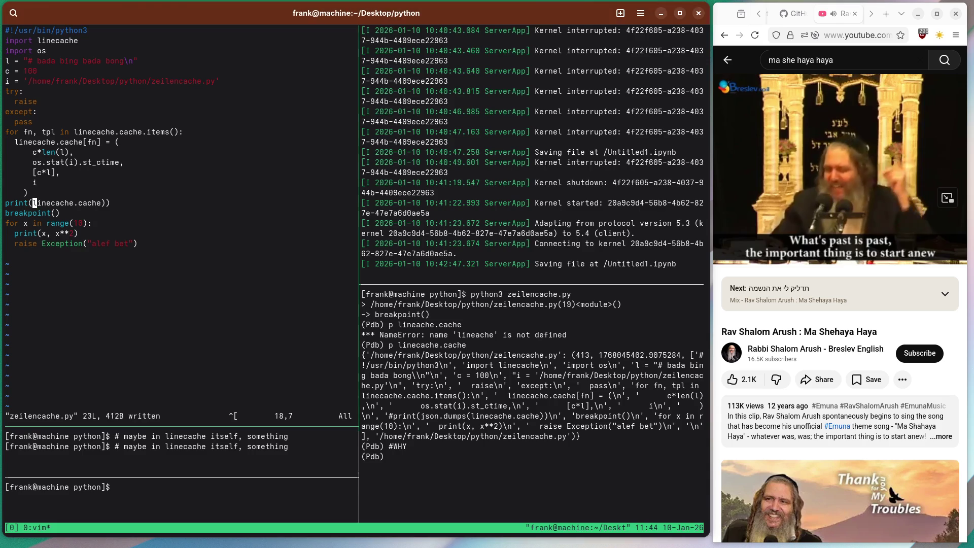
key("A")
key("BackSpace")
Add a print() line below it and save zeilencache.py
key("Return")
type("print()")
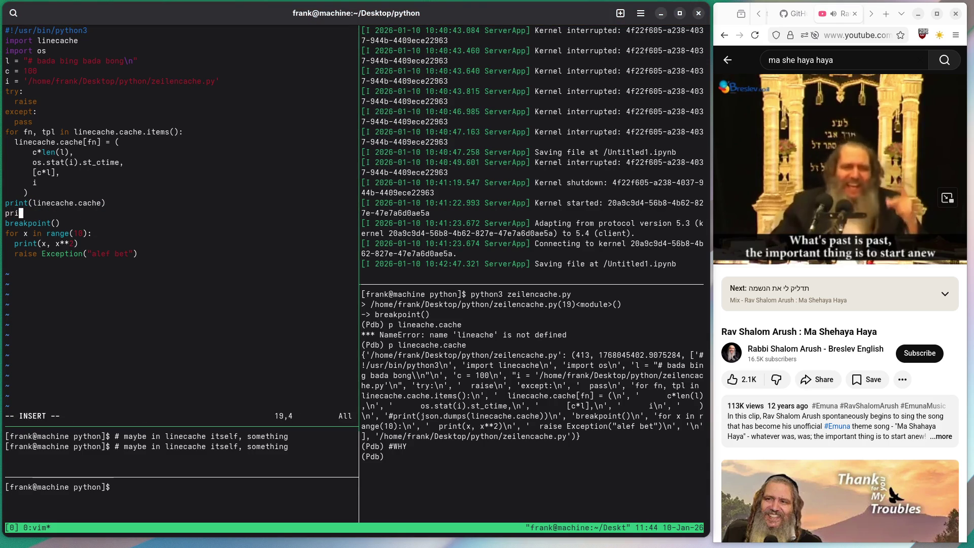
key("Escape")
type(":w")
key("Return")
In the other tmux pane, quit pdb, clear the screen and rerun python3 zeilencache.py
key("ctrl+b")
key("Right")
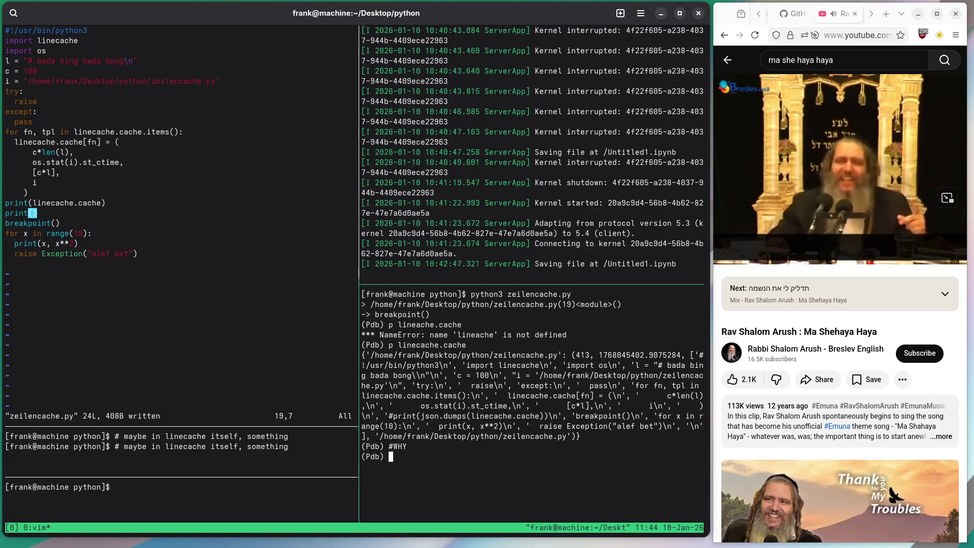
key("ctrl+d")
key("ctrl+l")
key("Up")
key("Return")
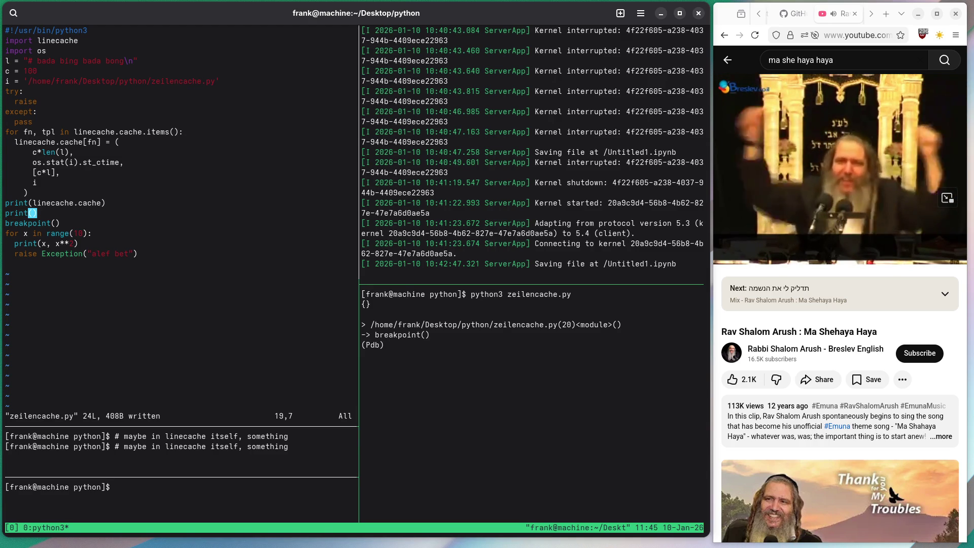
type("p linecache.cache")
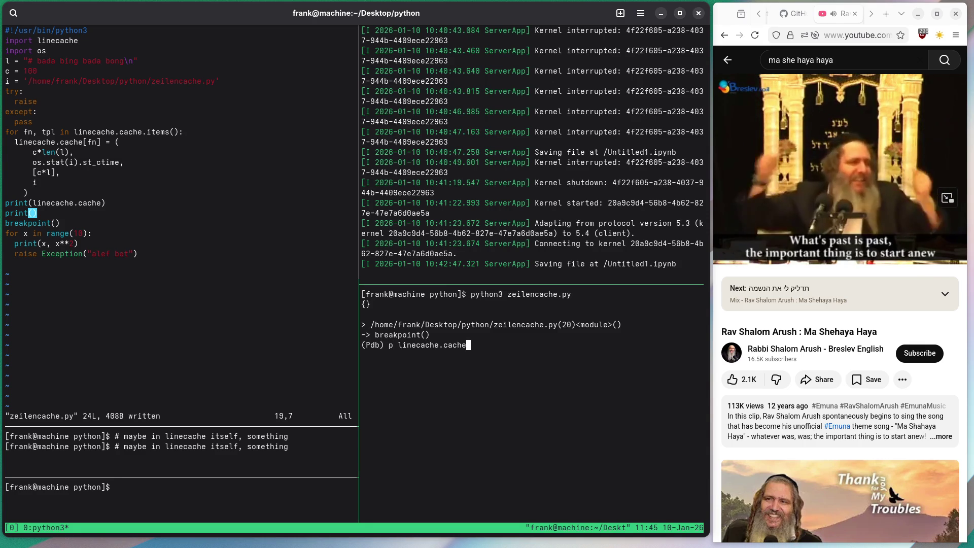
left_click_drag(367, 312, 364, 305)
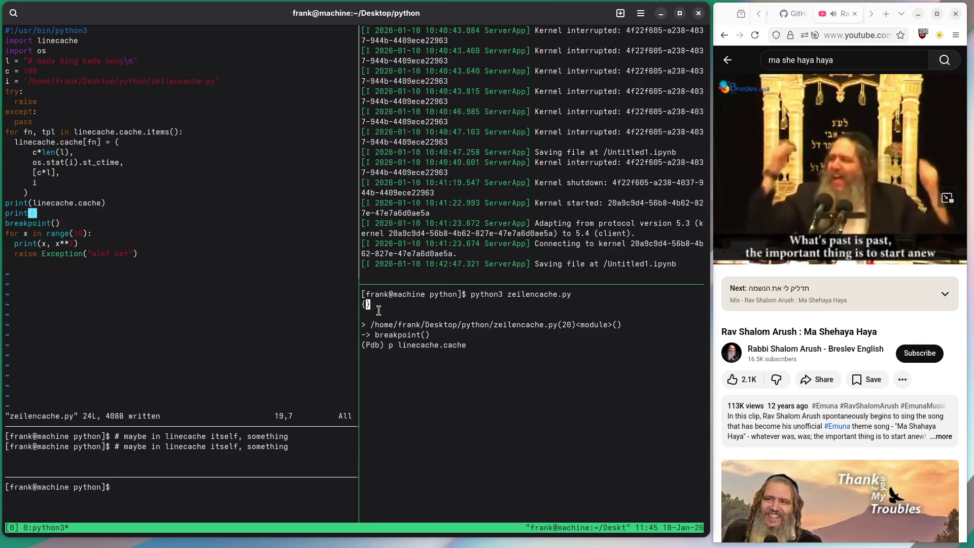
key("BackSpace")
key("BackSpace")
key("BackSpace")
type("oh")
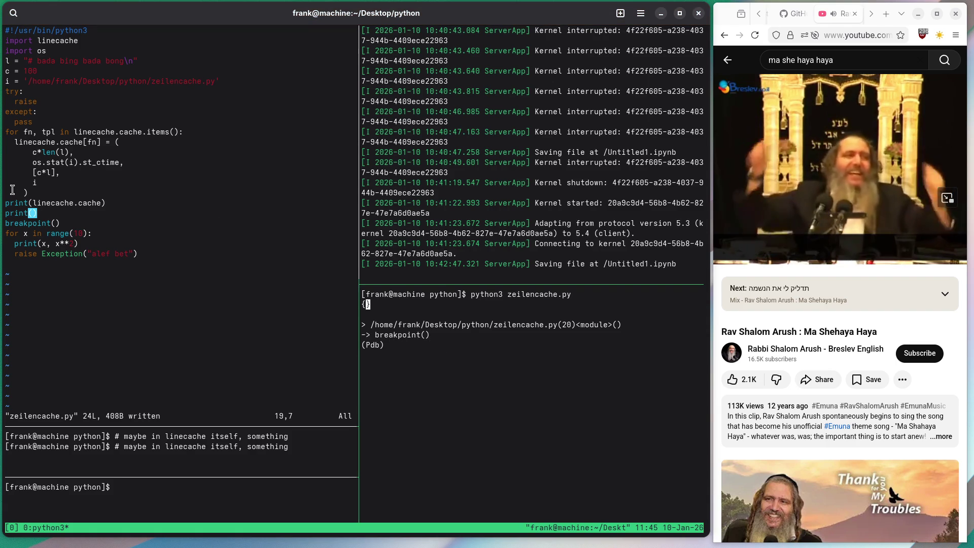
double_click(87, 205)
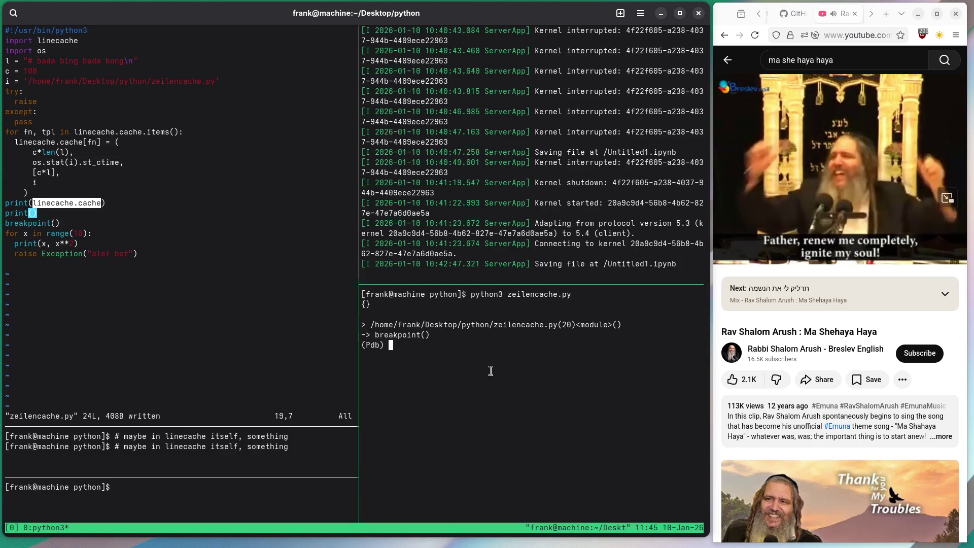
key("ctrl+b")
key("Left")
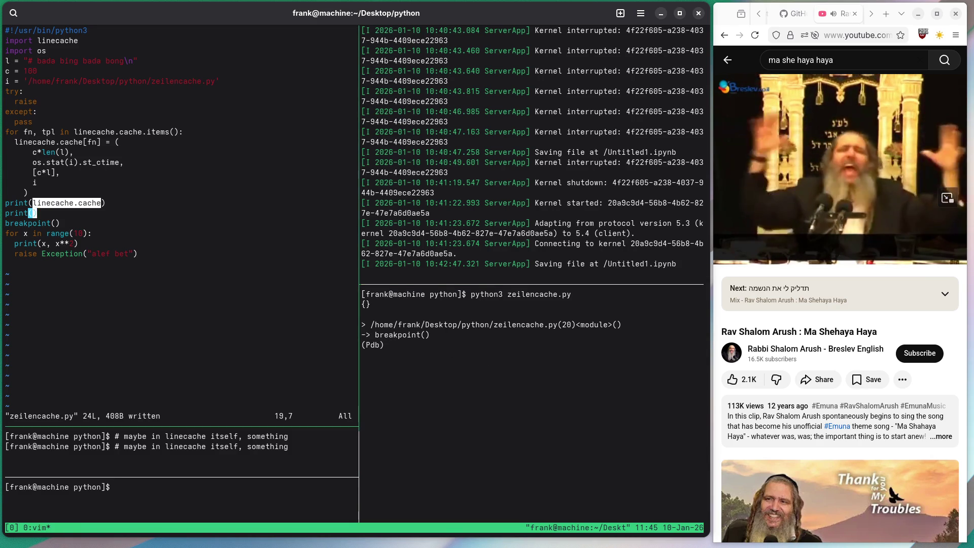
Replace the try/except block on lines 7–10 with a single breakpoint() call
key("Escape")
key("shift+o")
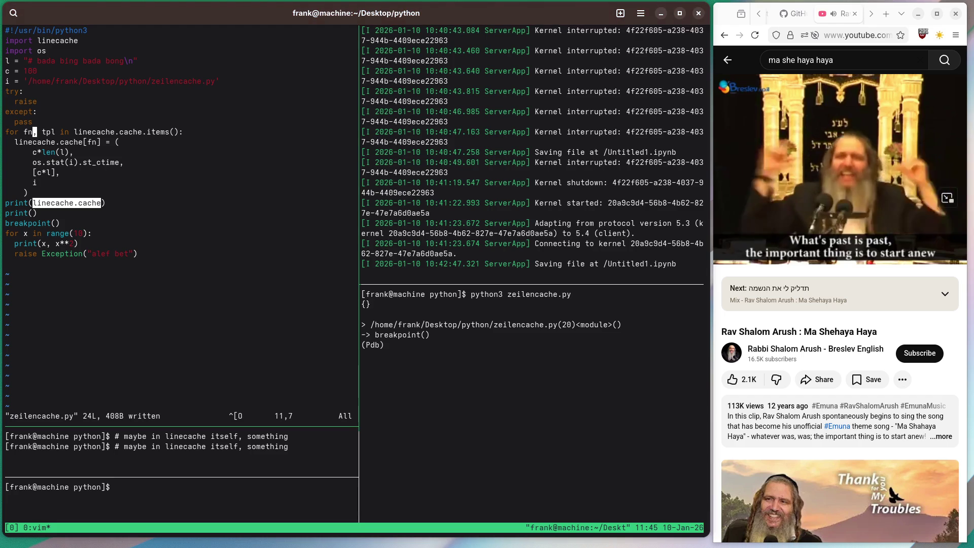
key("Up")
key("Up")
key("Escape")
key("k")
key("V")
key("j")
key("j")
key("j")
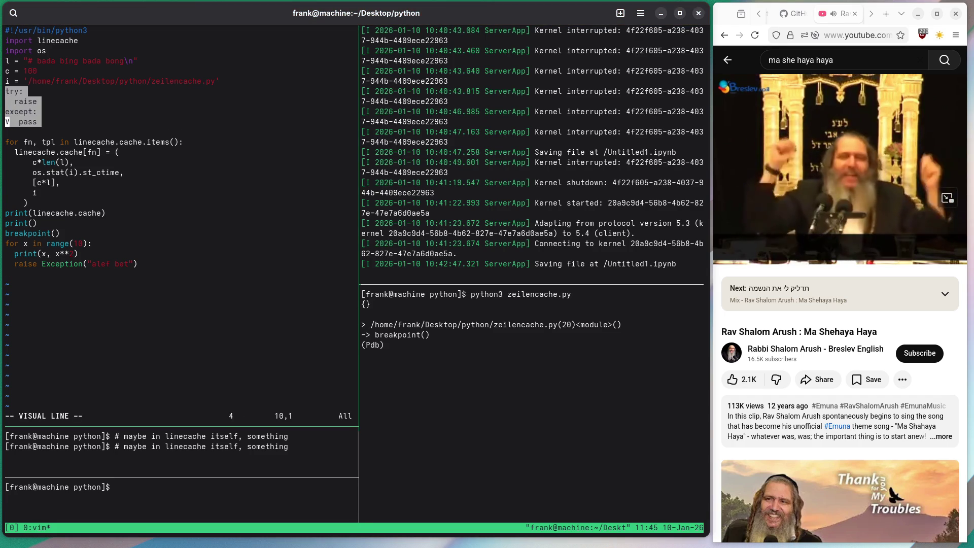
key("c")
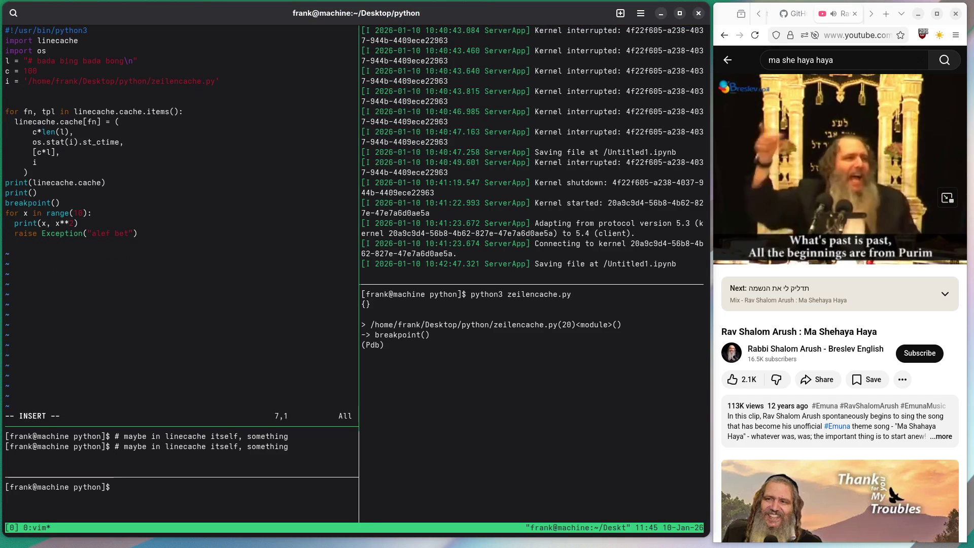
type("breakpoint()")
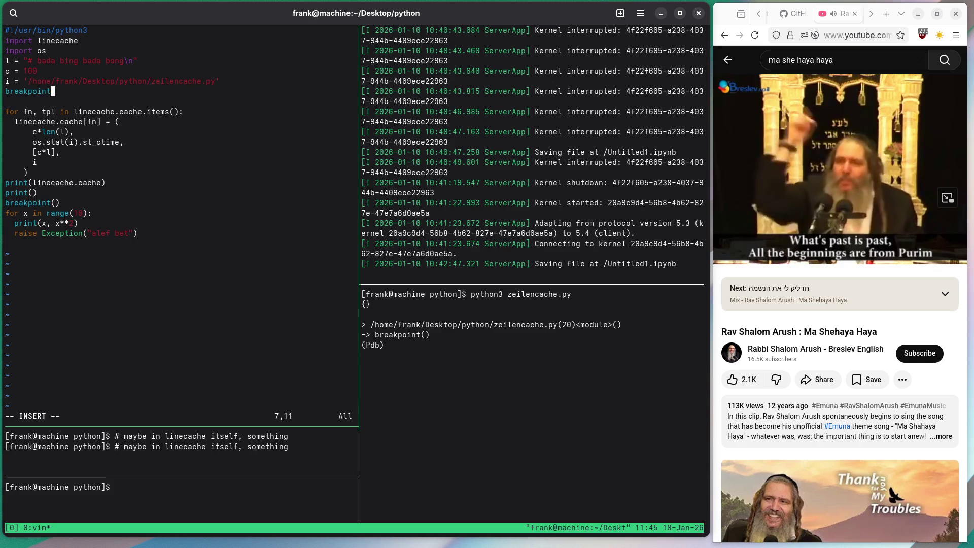
key("Escape")
Delete the leftover blank line and save the script
key("j")
key("d")
key("d")
type(":w")
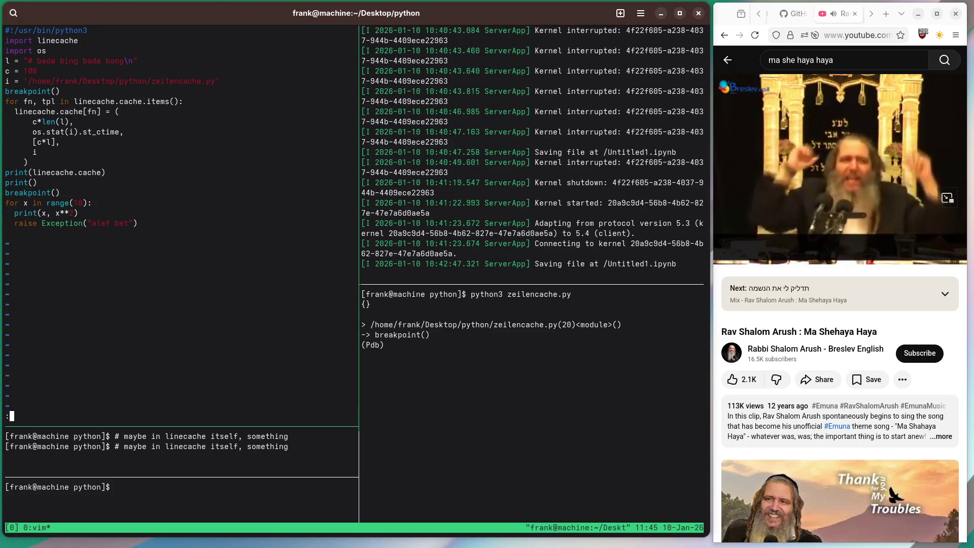
key("Return")
In the debugger pane, continue the old session to its end and rerun python3 zeilencache.py
key("ctrl+b")
key("Right")
type("c")
key("Return")
key("ctrl+l")
key("Up")
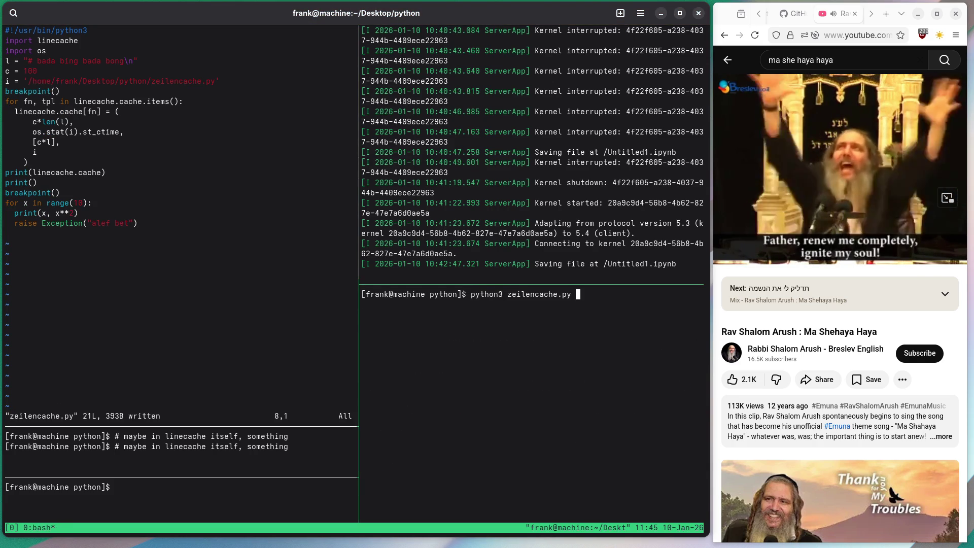
key("Return")
Continue to the line 17 breakpoint and print linecache.cache, fixing the 'lineache' typo
type("c")
key("Return")
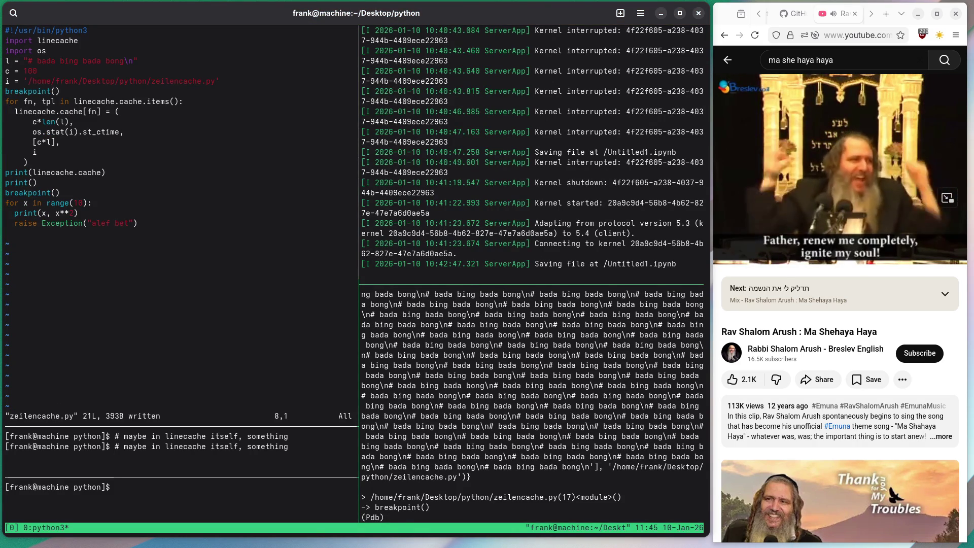
key("BackSpace")
type("p line")
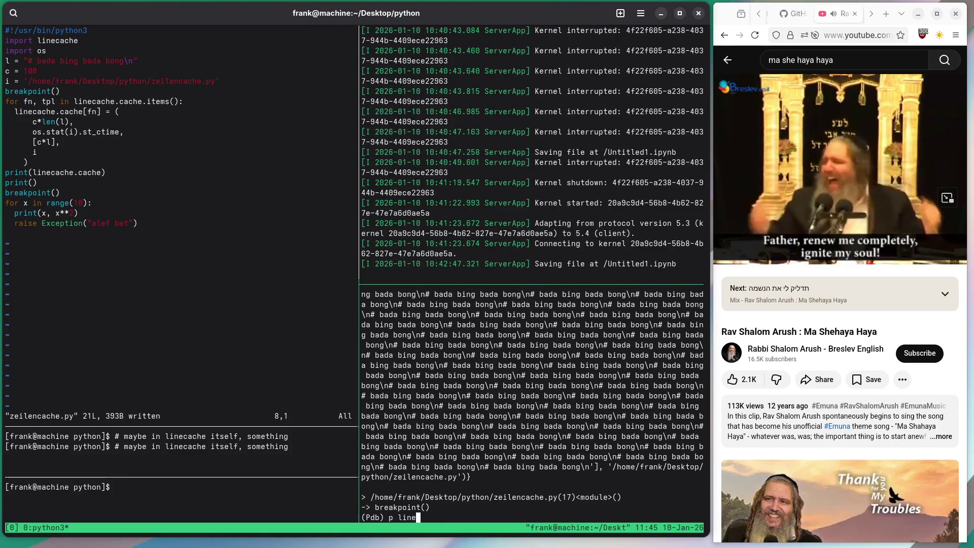
type("ache.cache")
key("Return")
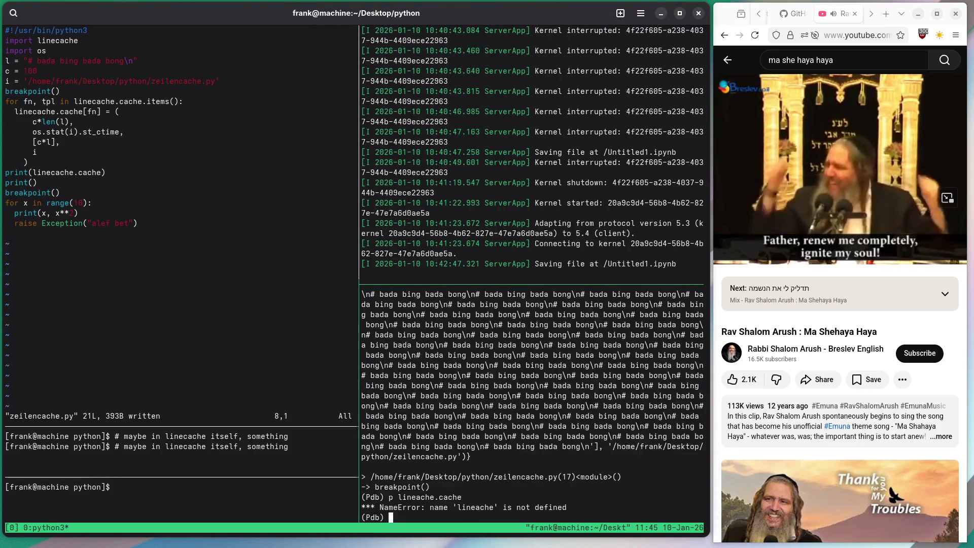
key("Up")
key("Left")
key("Left")
key("Left")
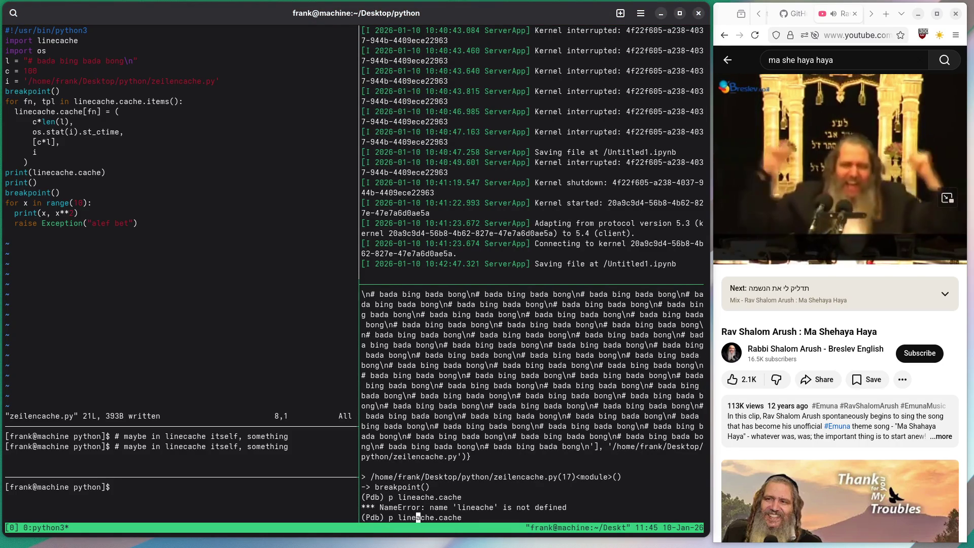
type("c")
key("Return")
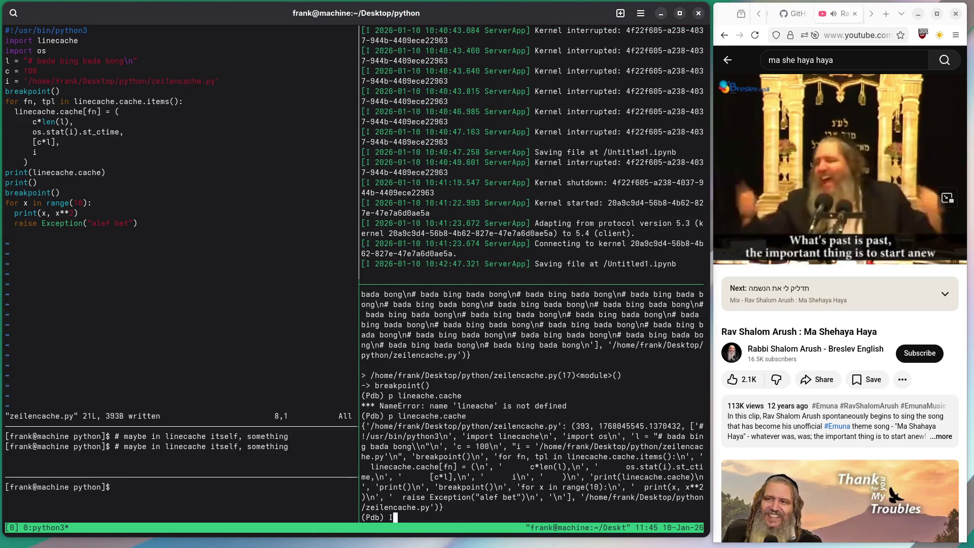
Enter the comment '#che pills' at the pdb prompt and narrow the terminal window
type("che p")
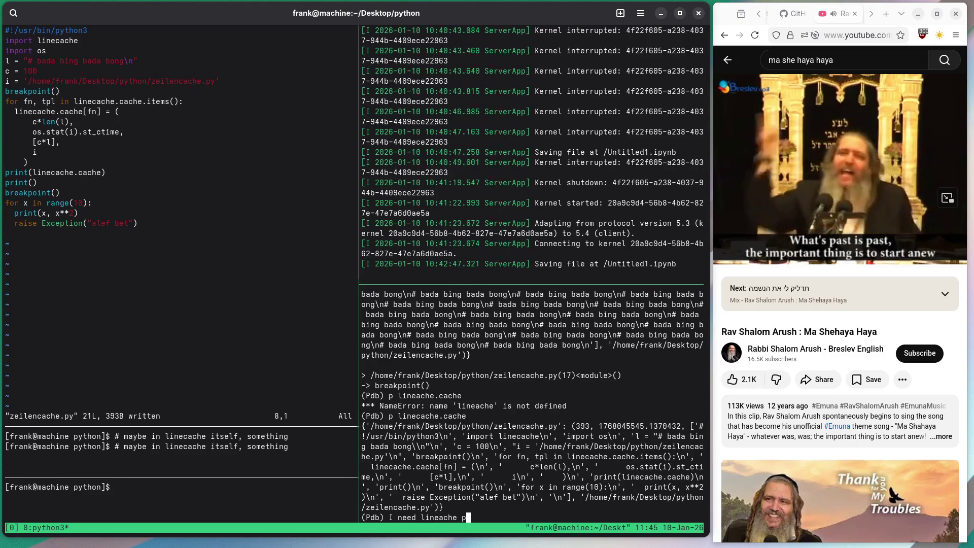
type("ills")
key("Home")
type("#")
key("Return")
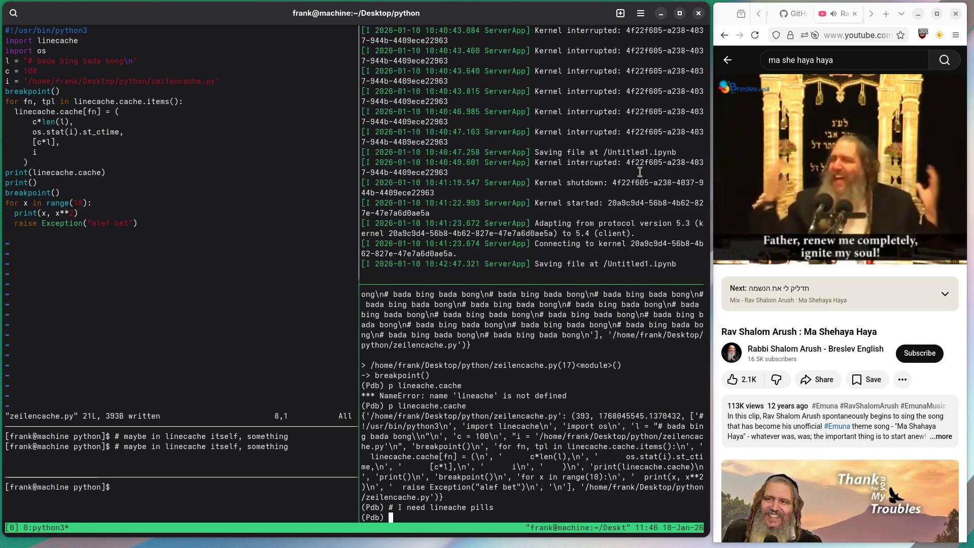
mouse_move(710, 203)
left_mouse_down()
mouse_move(408, 218)
mouse_move(712, 229)
mouse_move(474, 238)
mouse_move(375, 255)
left_mouse_up()
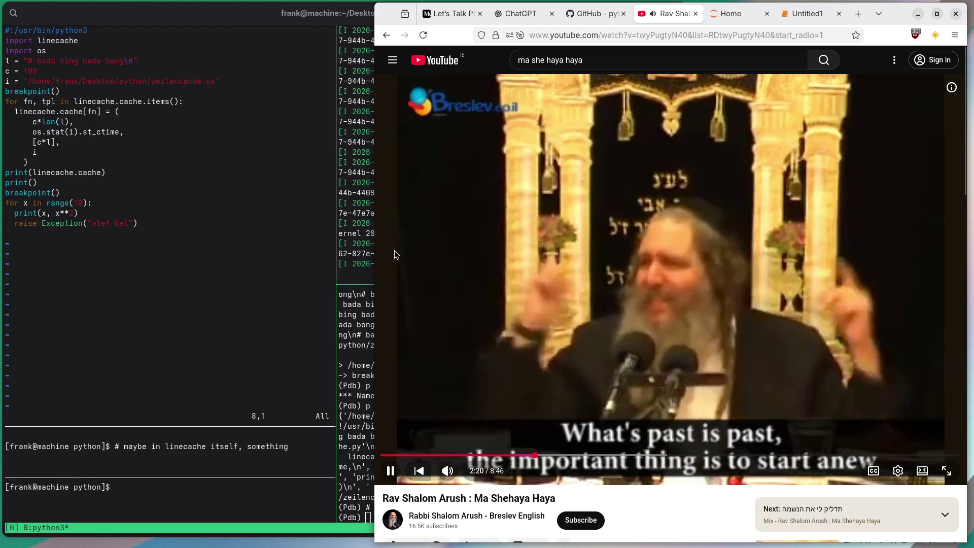
Search YouTube for 'im eyn ani li mi li' and open one of the result videos
left_click(642, 64)
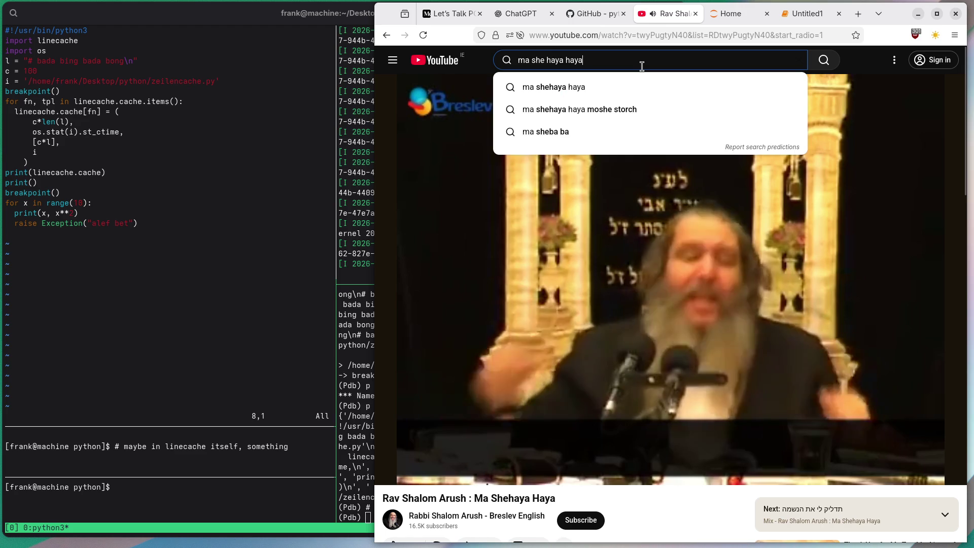
type("im eyn")
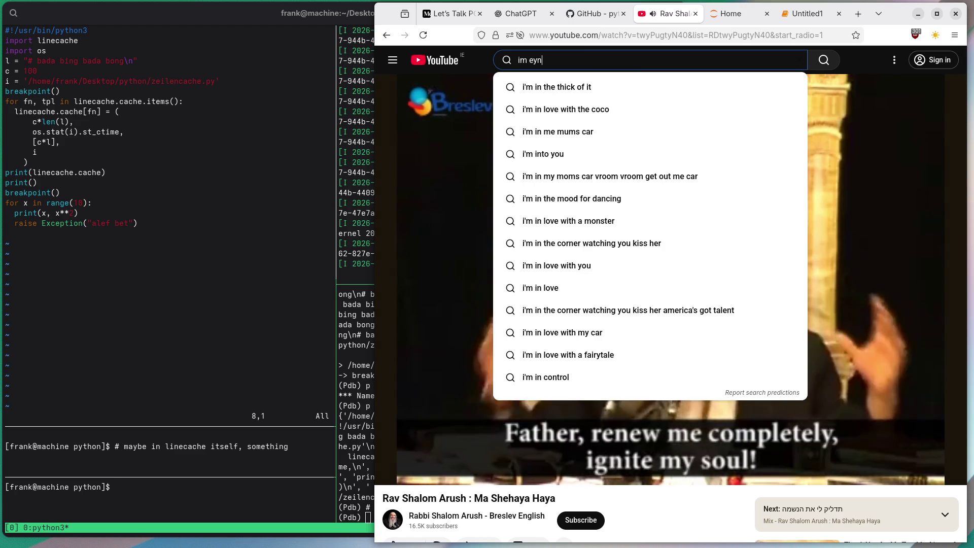
type(" ani li mi li")
key("Return")
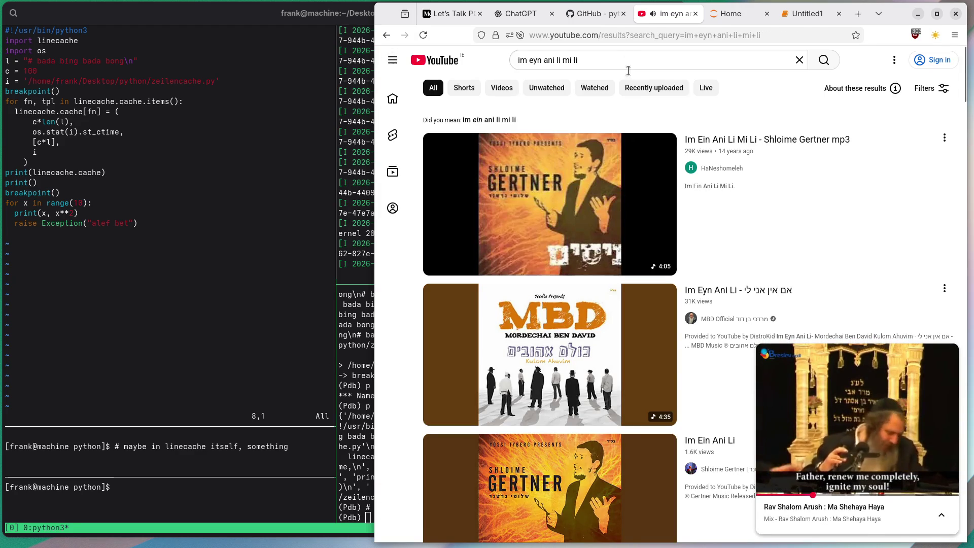
left_click(768, 291)
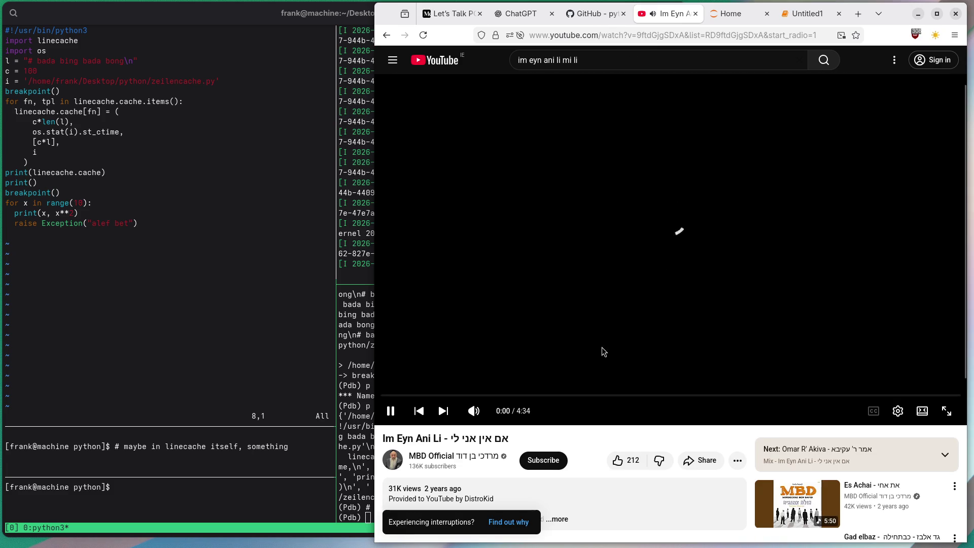
Search YouTube for the copied Hebrew title, play Udi Davidi's result, and narrow the browser beside the terminal
mouse_move(450, 439)
left_mouse_down()
mouse_move(432, 440)
mouse_move(485, 439)
mouse_move(452, 437)
left_mouse_up()
key("ctrl+c")
left_click(616, 57)
key("ctrl+a")
key("ctrl+v")
key("Return")
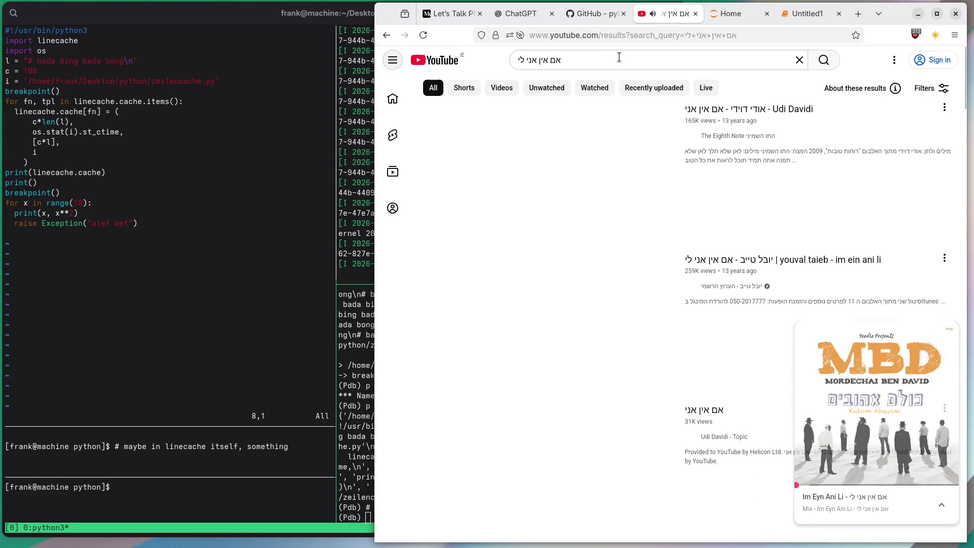
key("alt+Left")
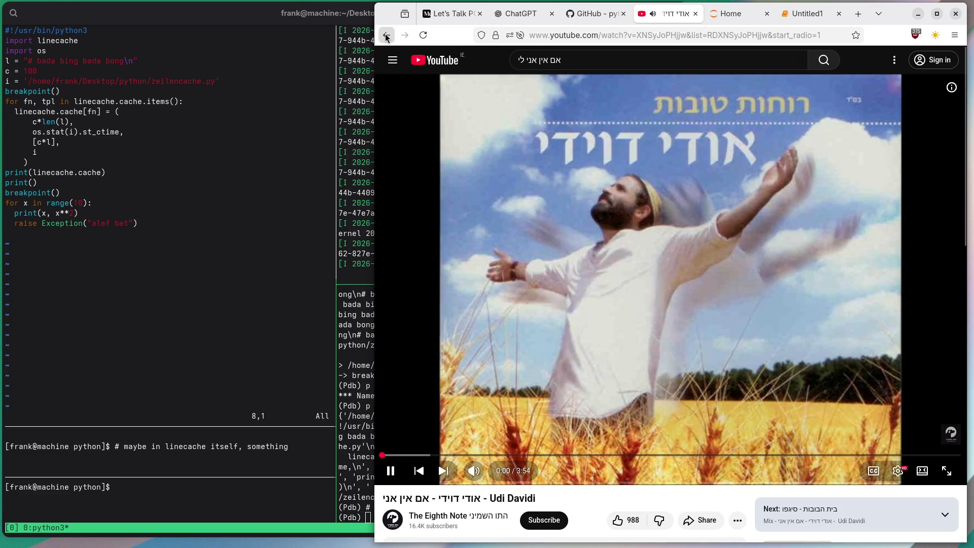
mouse_move(375, 92)
left_mouse_down()
mouse_move(717, 96)
mouse_move(690, 96)
left_mouse_up()
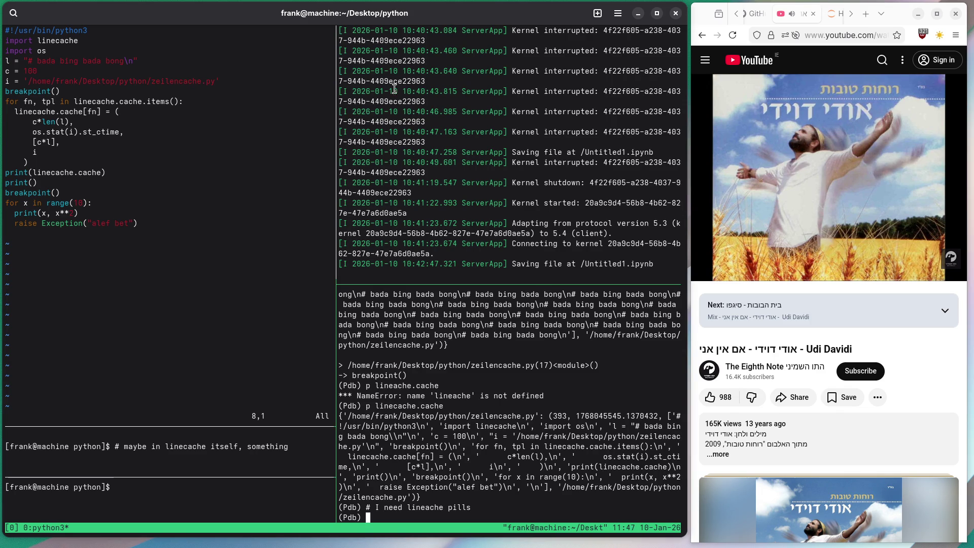
mouse_move(687, 178)
left_mouse_down()
mouse_move(680, 187)
mouse_move(229, 177)
left_mouse_up()
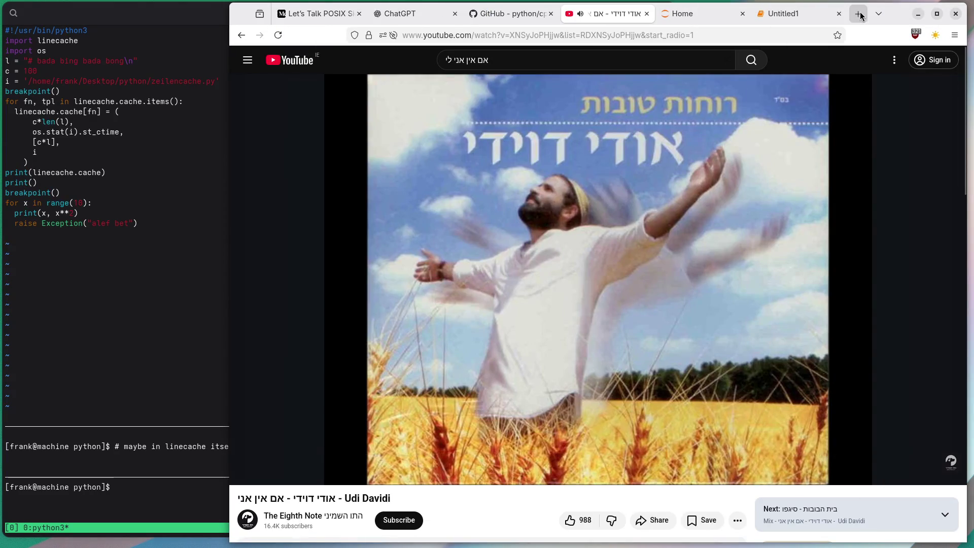
Search 'sefaria im eyh ani li' and open the Pirkei Avot 1,14 Sefaria sheet at Bartenura's commentary
left_click(858, 16)
type("sefaria im eyh")
type(" ani li")
key("Return")
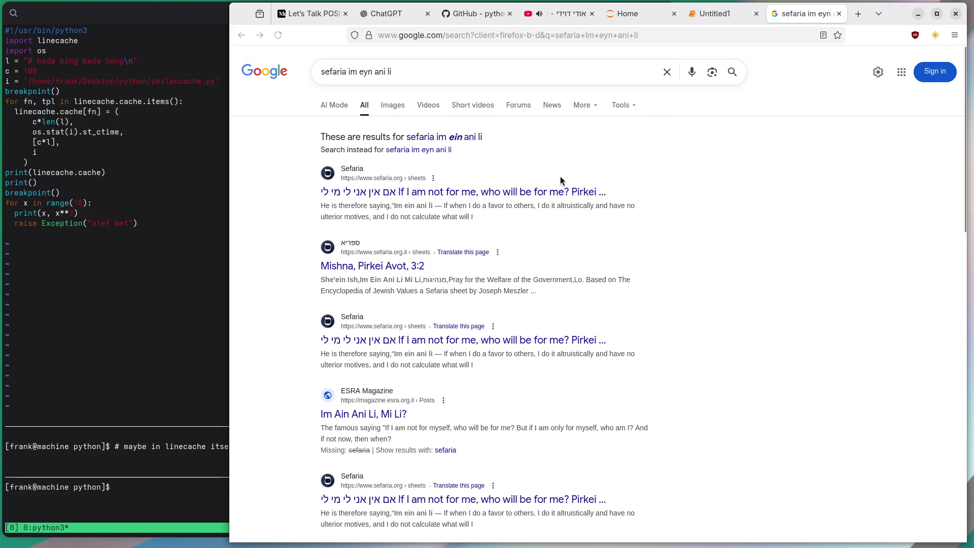
left_click(532, 191)
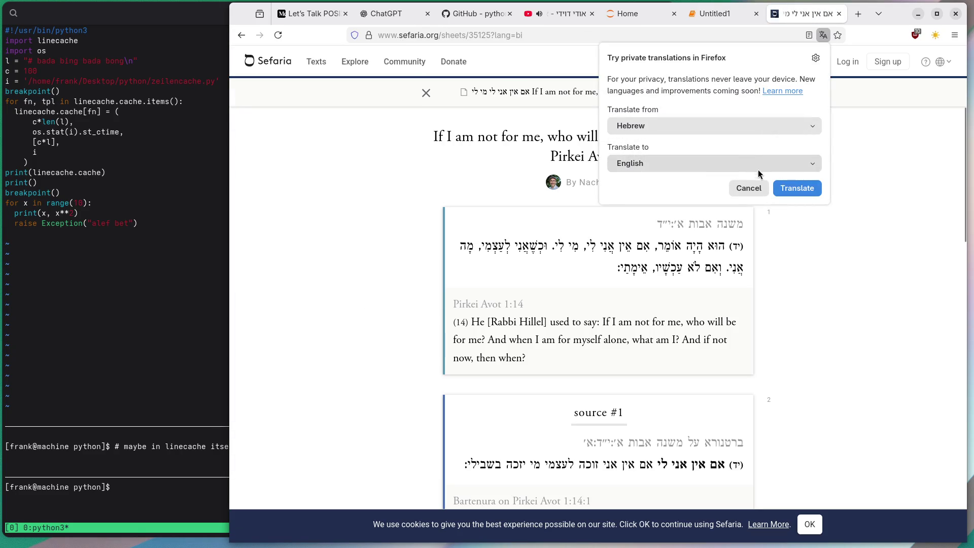
left_click(745, 188)
scroll(338, 329, "down", 3)
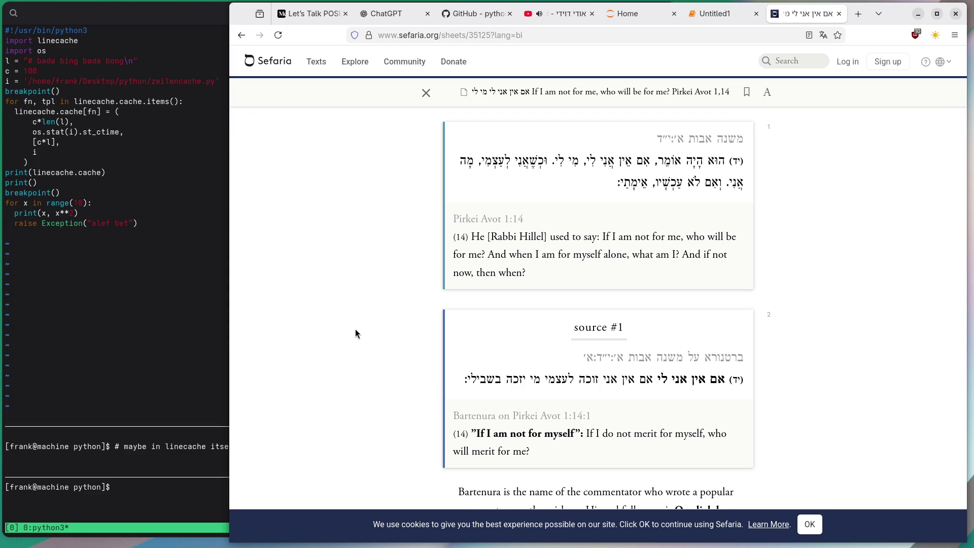
scroll(355, 332, "down", 5)
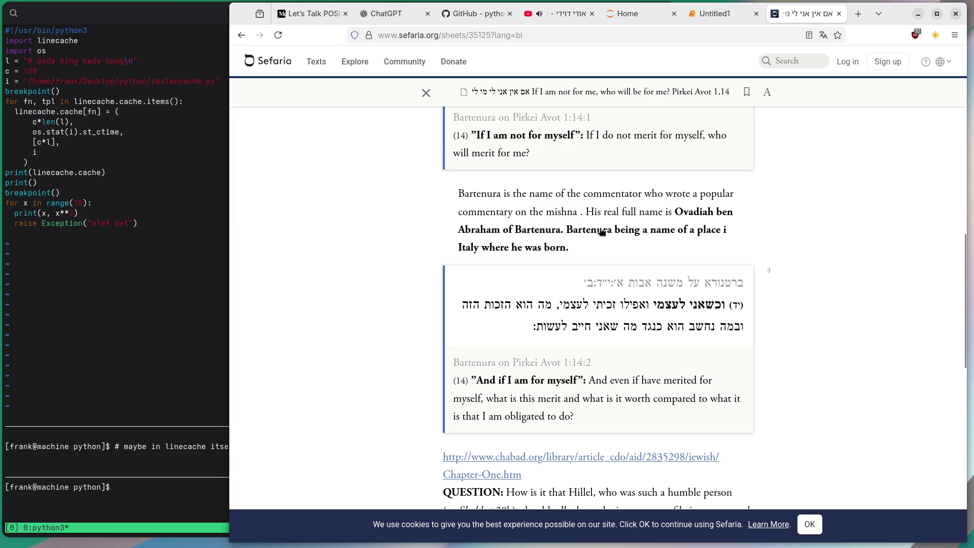
left_click(858, 14)
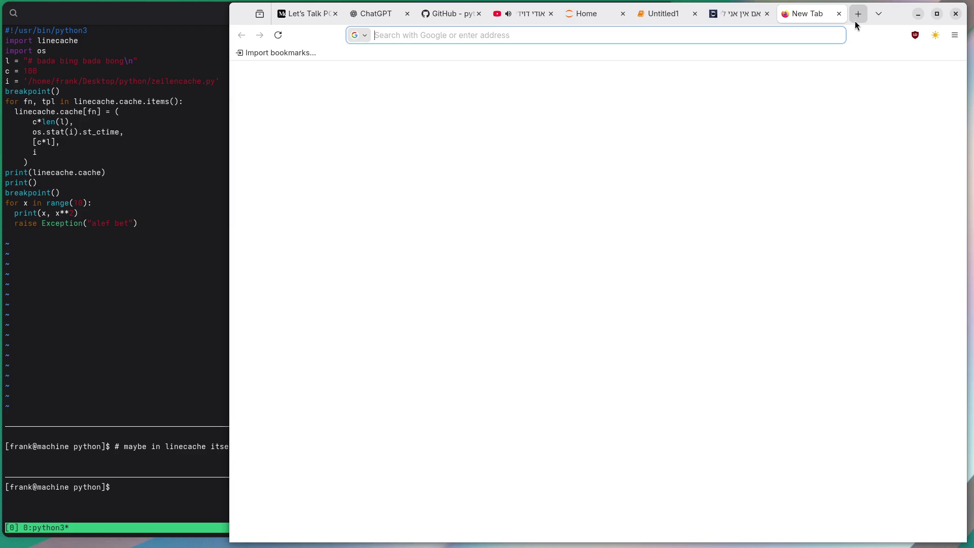
Go to maps.google.com in the new tab
type("mao")
type("p")
key("BackSpace")
key("BackSpace")
type("ps.google.com")
key("Return")
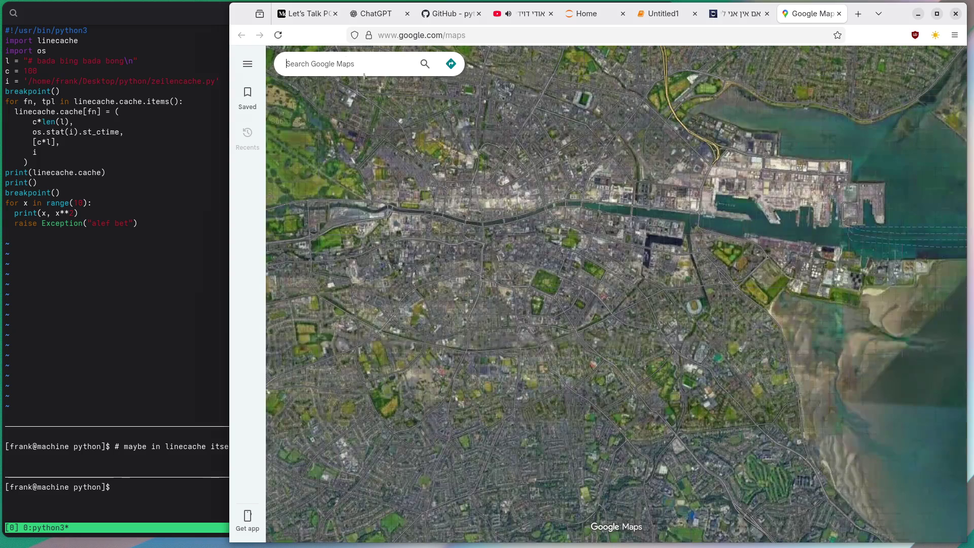
Search the map for 'bartenura', then refine the query to 'bartenura italy'
left_click(363, 70)
type("bar")
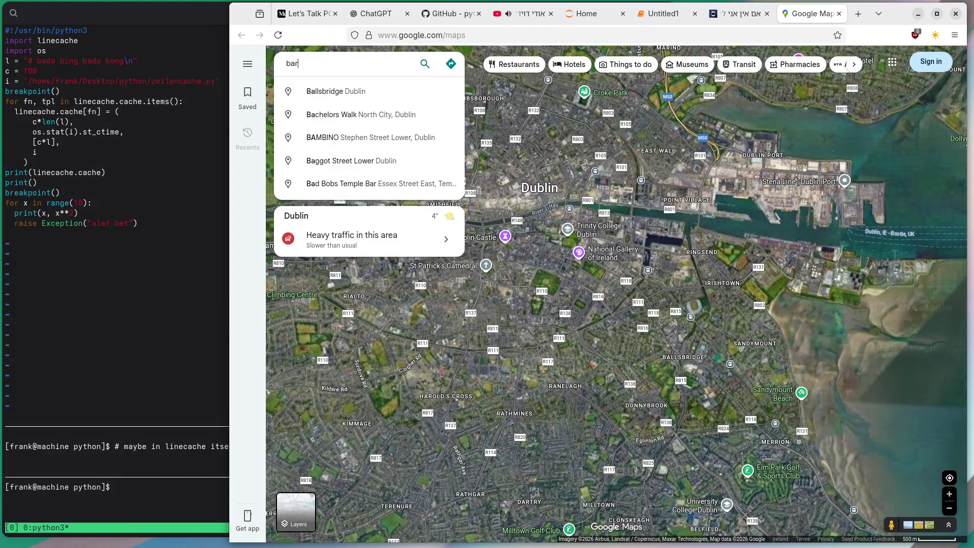
type("tenura")
key("Return")
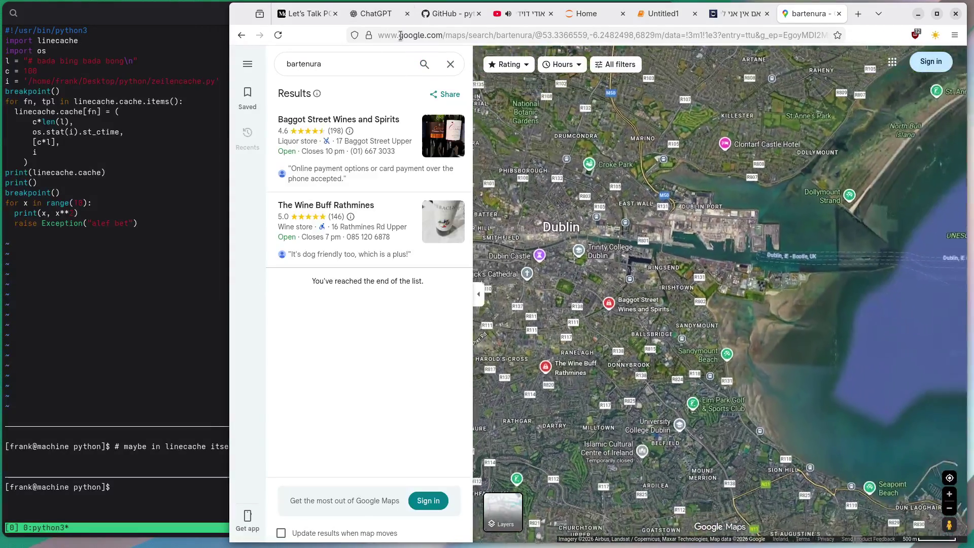
left_click(385, 67)
type("italy")
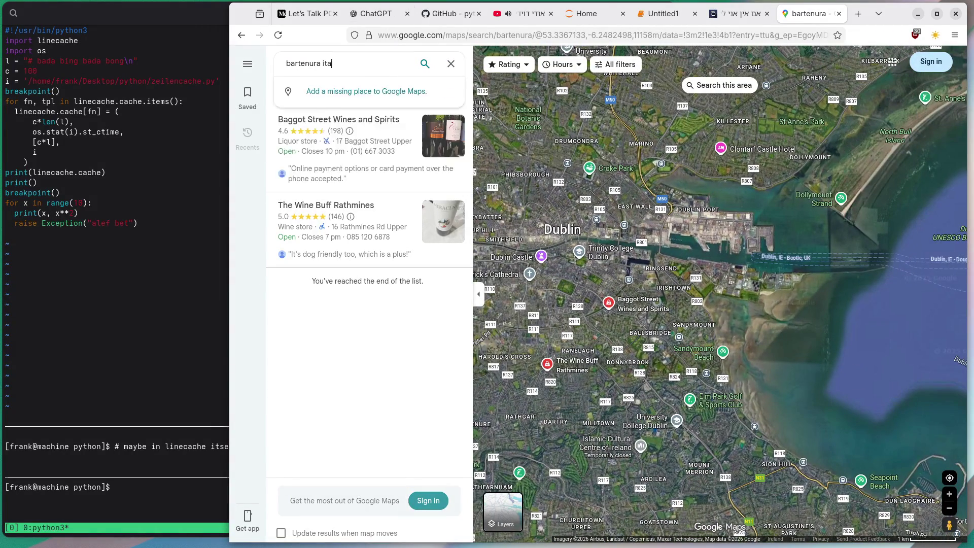
key("Return")
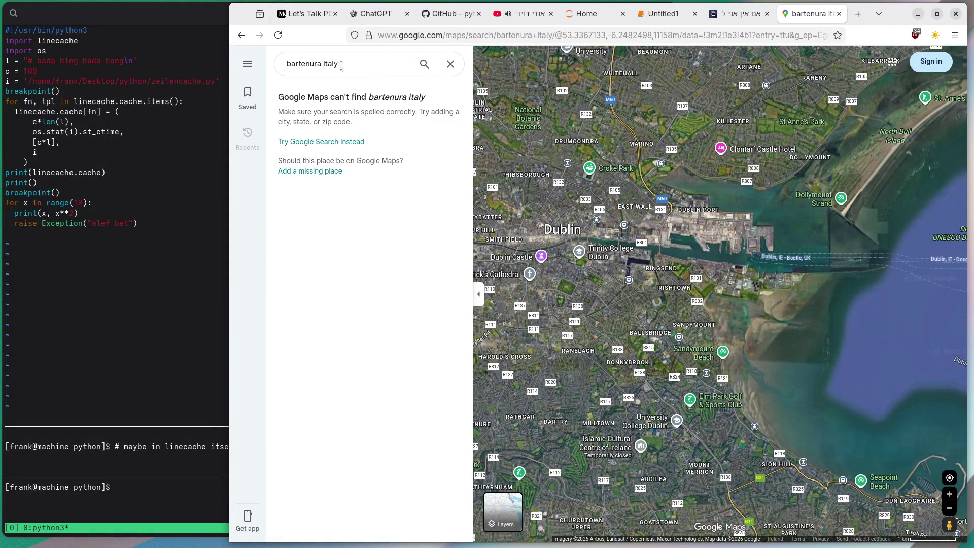
Copy 'bartenura italy' from Maps into a Google web search in a new tab, checking the Sefaria sheet
triple_click(313, 60)
key("ctrl+c")
key("ctrl+t")
key("ctrl+v")
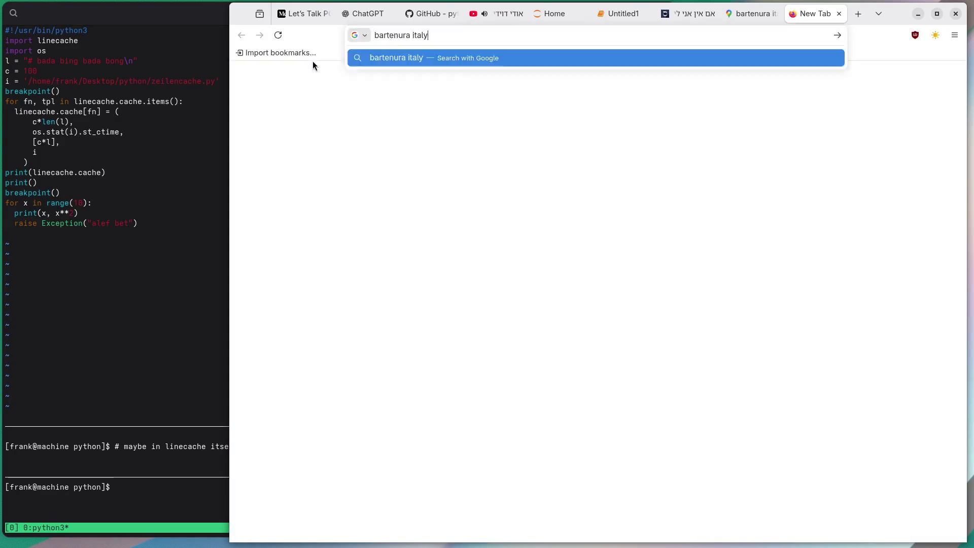
key("Return")
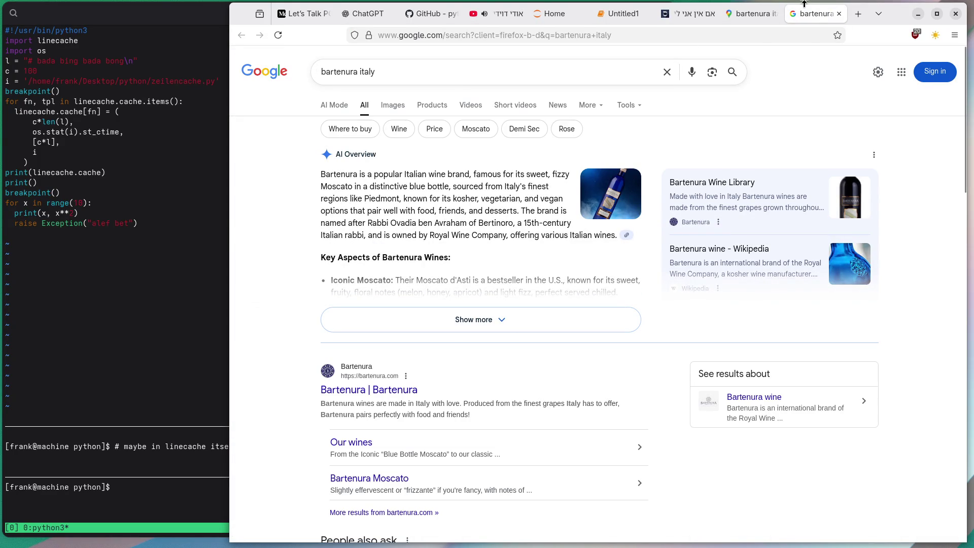
left_click(689, 14)
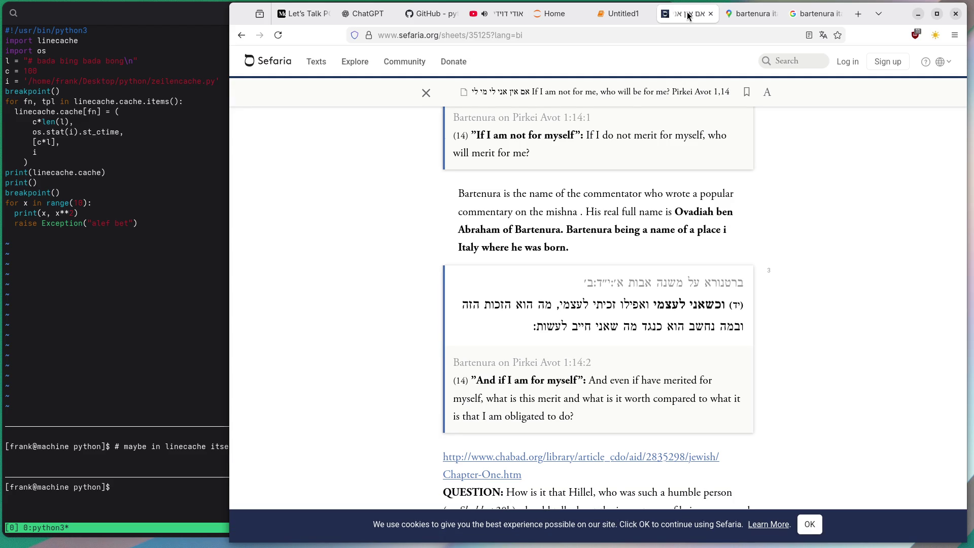
left_click(811, 13)
Open Wikipedia's Bartenura page, then the Obadiah of Bertinoro article, and select his birthplace Bertinoro
scroll(268, 365, "down", 5)
scroll(269, 363, "down", 3)
left_click(329, 319)
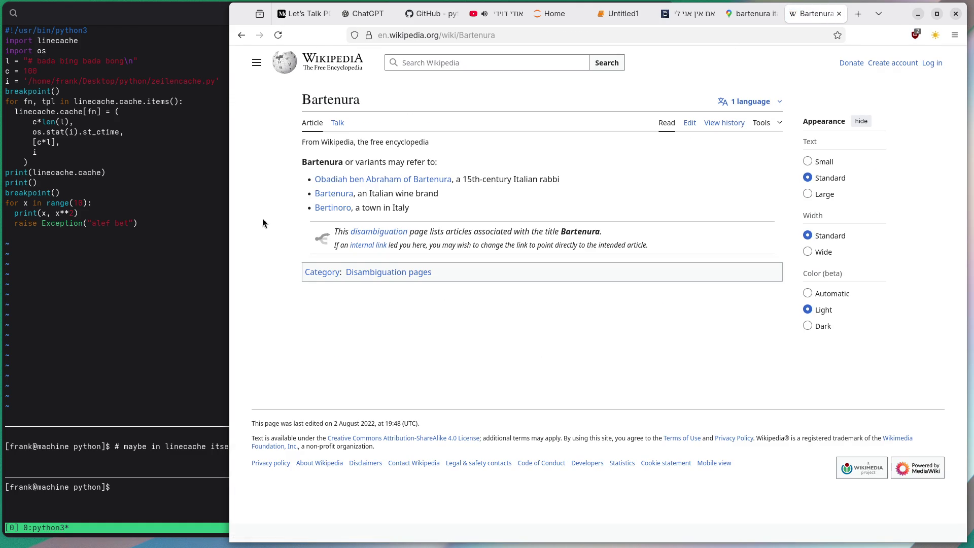
left_click(404, 180)
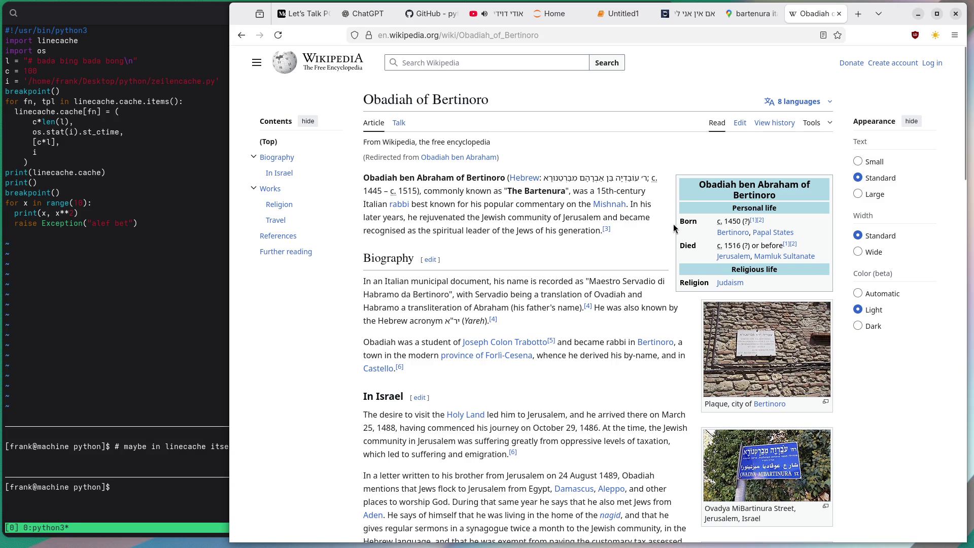
mouse_move(716, 237)
left_mouse_down()
mouse_move(791, 235)
mouse_move(748, 234)
left_mouse_up()
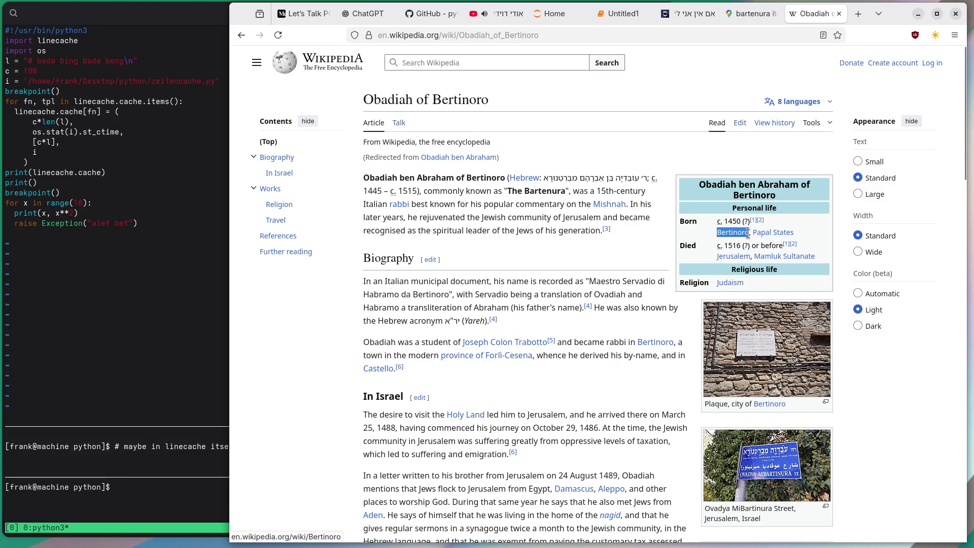
left_click(748, 14)
double_click(297, 64)
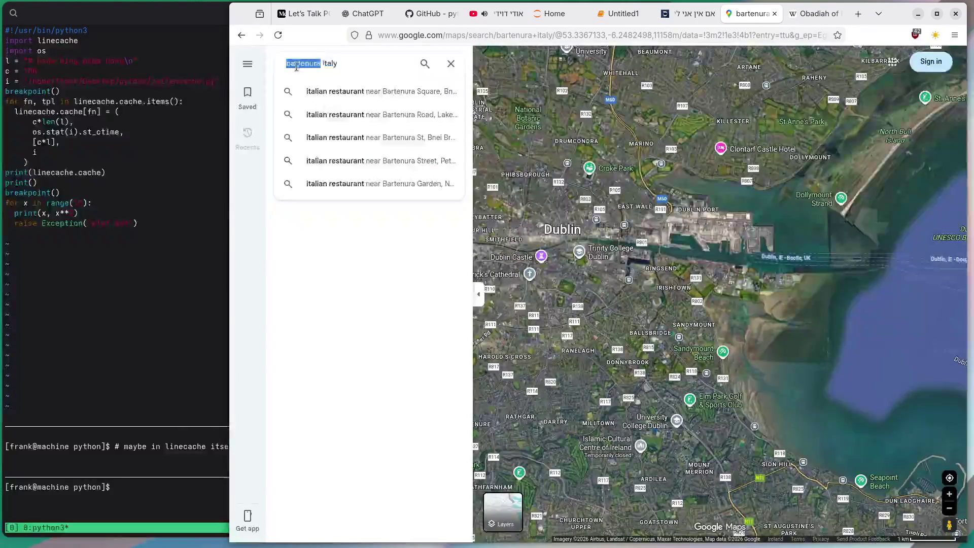
Search Google Maps for Bertinoro and zoom in around the town
type("Bertinoro")
key("Return")
scroll(659, 396, "down", 5)
scroll(660, 396, "down", 5)
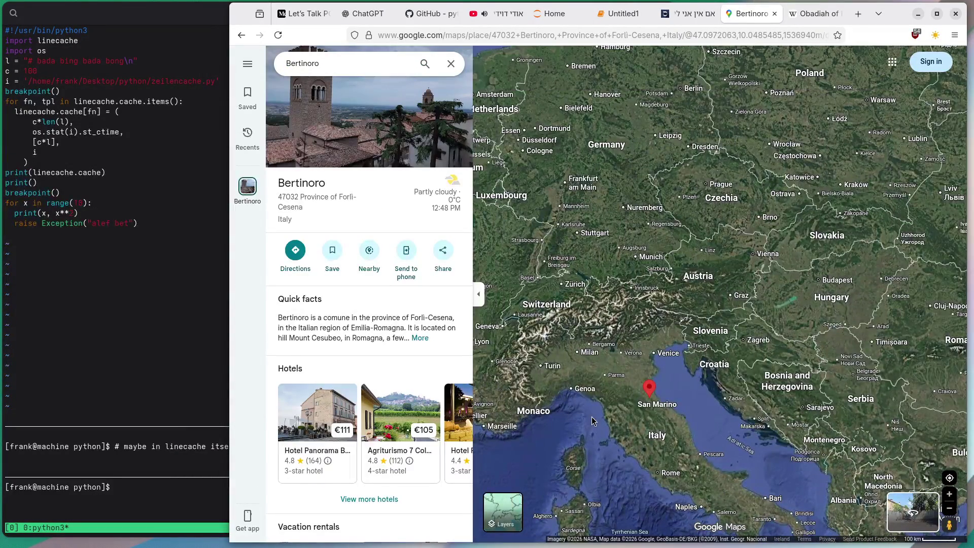
scroll(593, 421, "up", 5)
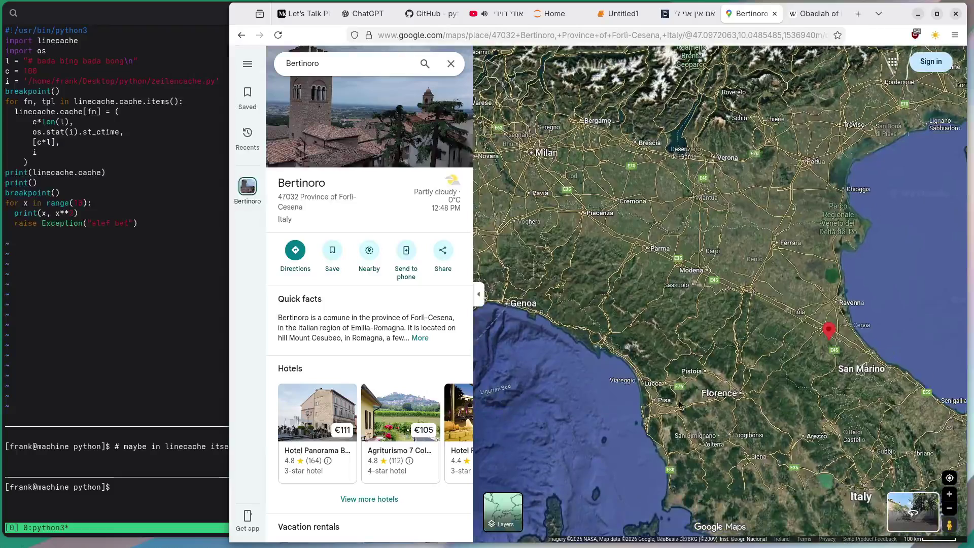
left_click_drag(757, 350, 728, 385)
scroll(731, 382, "up", 4)
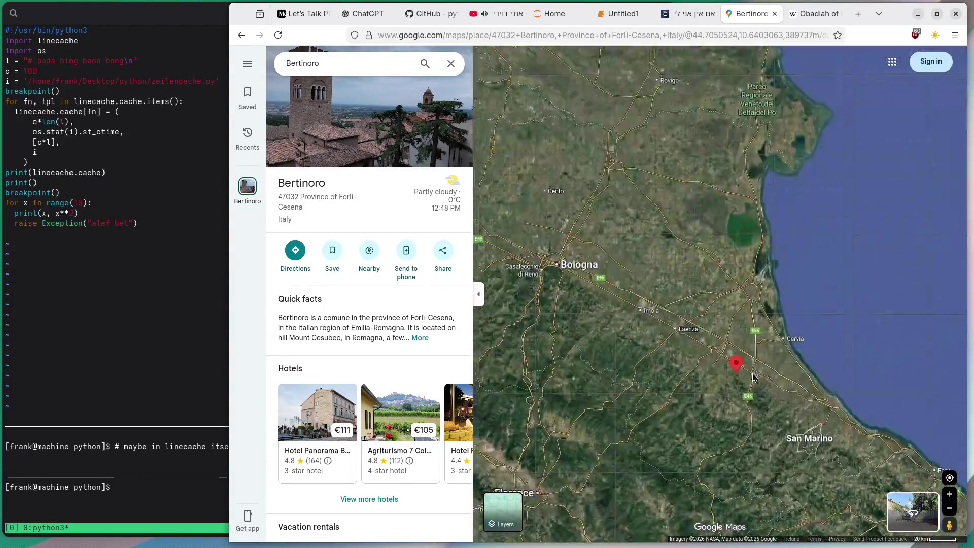
scroll(738, 365, "up", 6)
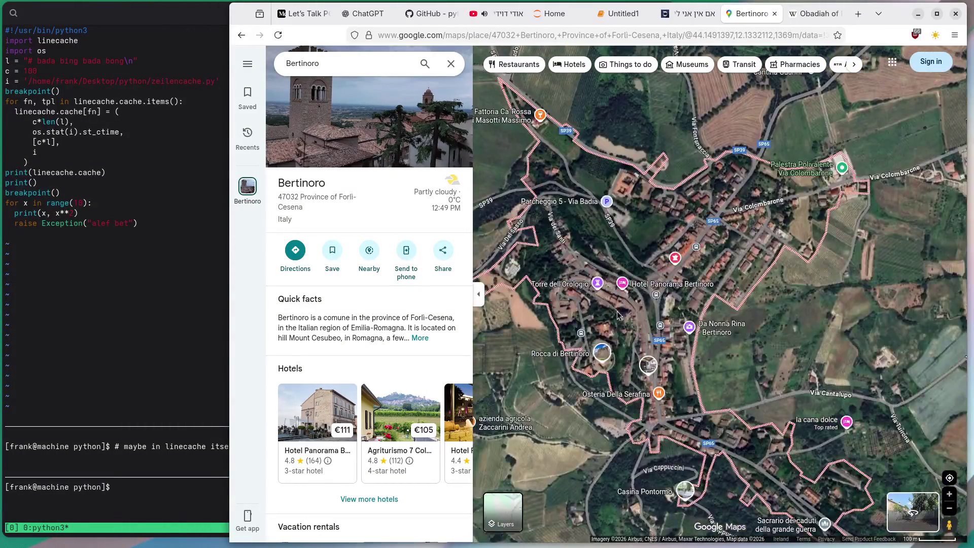
mouse_move(618, 315)
left_mouse_down()
mouse_move(641, 320)
mouse_move(646, 251)
mouse_move(703, 326)
left_mouse_up()
scroll(705, 337, "up", 3)
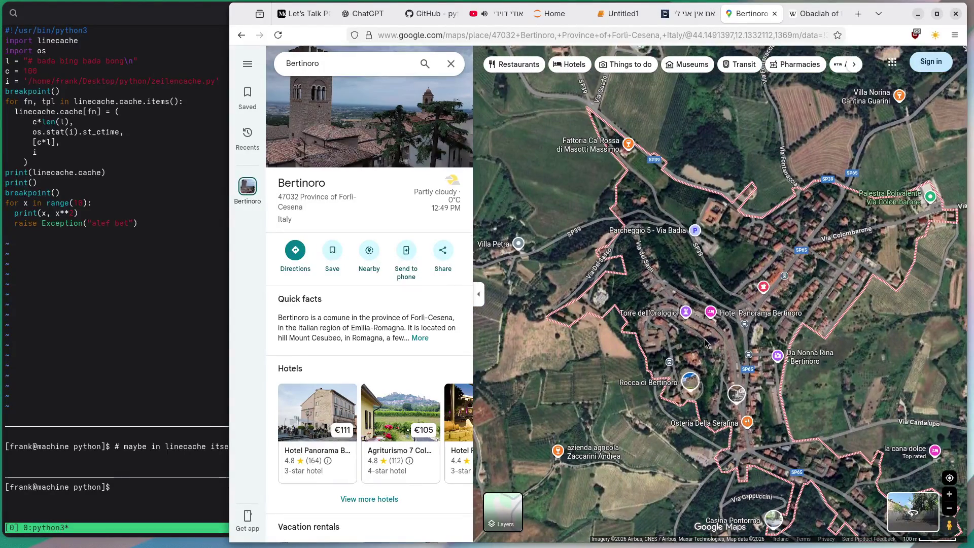
scroll(711, 336, "up", 3)
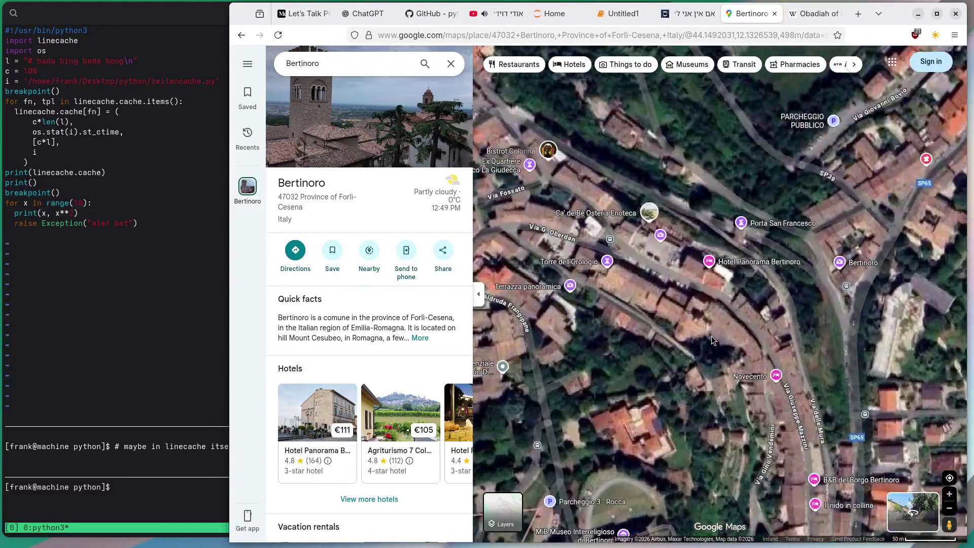
Pan the satellite map north toward Via Colombarone and open Da Nonna Rina's details
left_click_drag(634, 292, 850, 406)
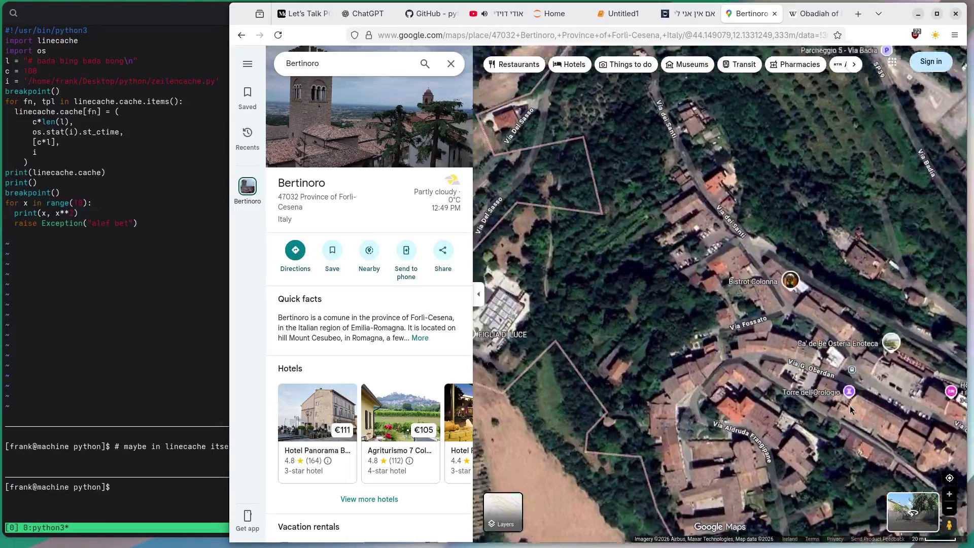
left_click_drag(730, 304, 768, 422)
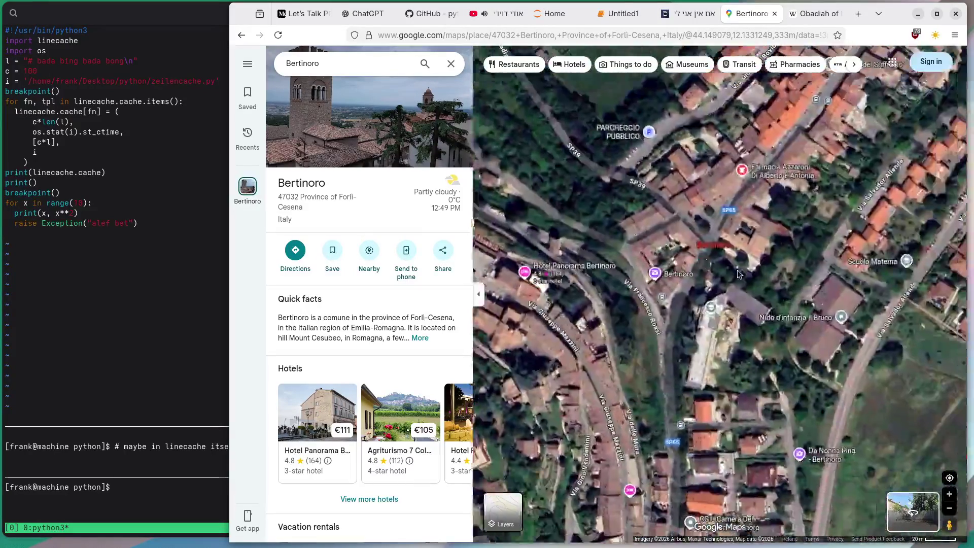
left_click_drag(725, 283, 732, 437)
left_click_drag(751, 219, 777, 375)
left_click_drag(801, 213, 826, 369)
left_click_drag(584, 102, 570, 259)
scroll(689, 414, "down", 5)
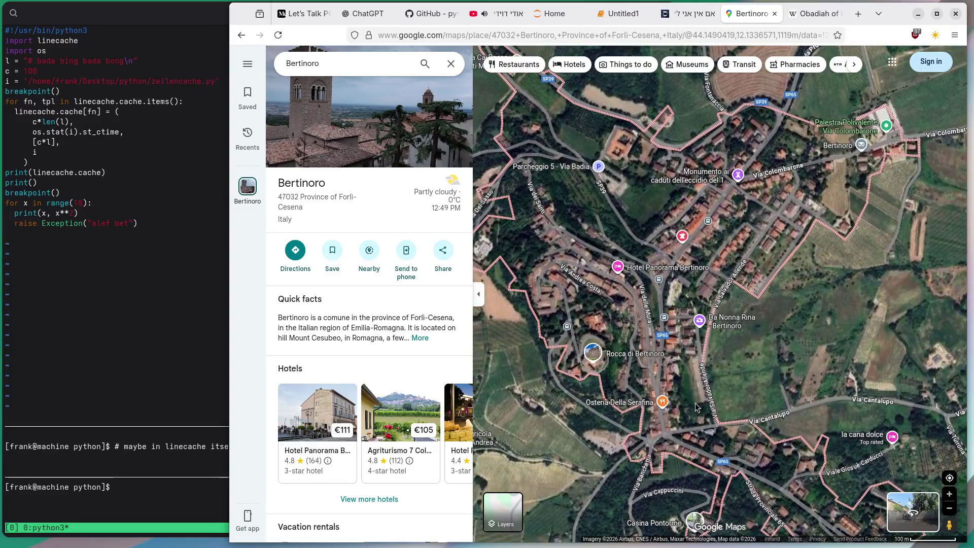
left_click(729, 320)
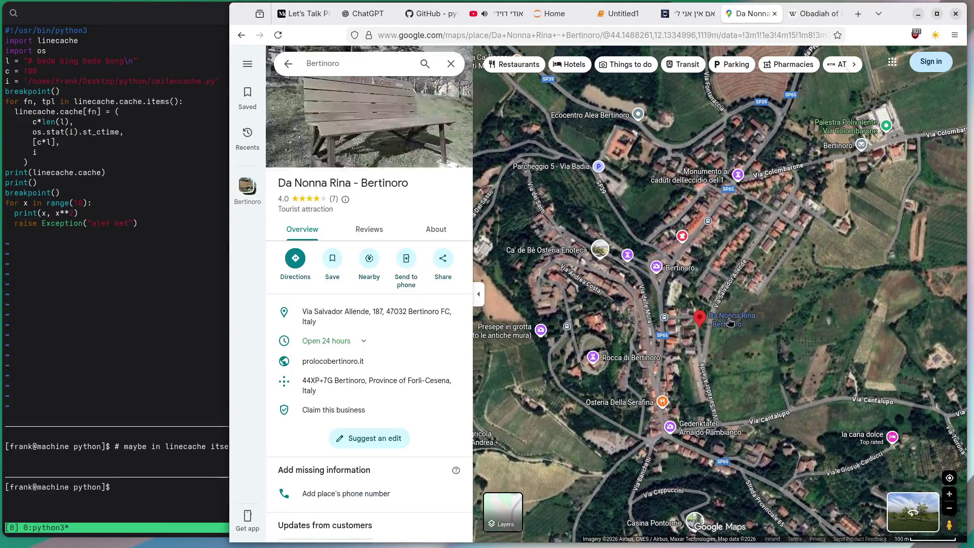
Browse Da Nonna Rina's photos, including the bench pictures, then close the viewer
left_click(397, 127)
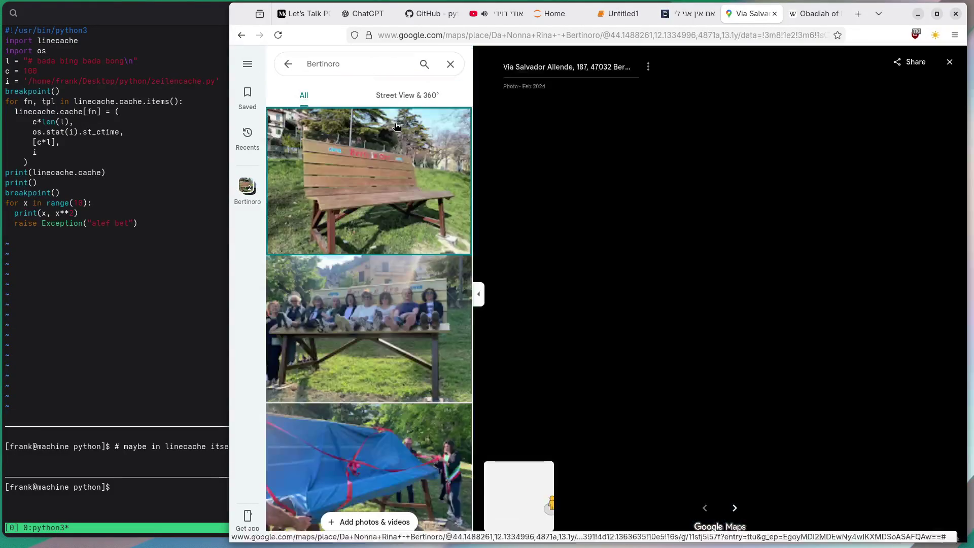
left_click(394, 314)
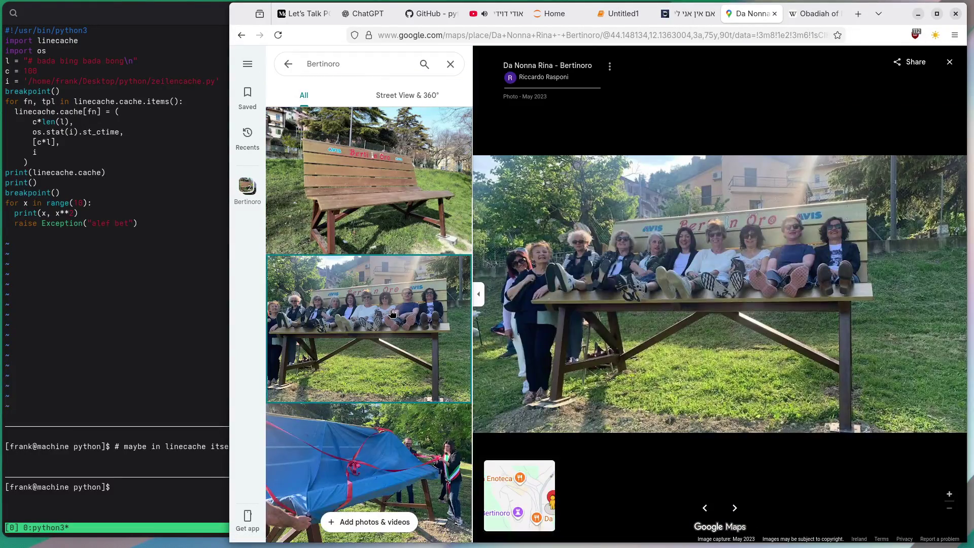
scroll(375, 310, "down", 10)
scroll(353, 307, "down", 15)
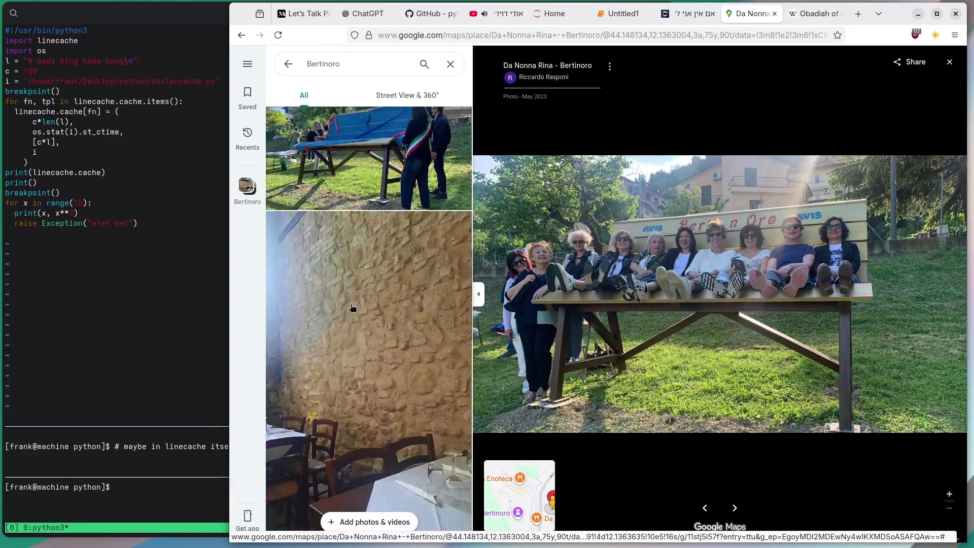
scroll(353, 307, "down", 2)
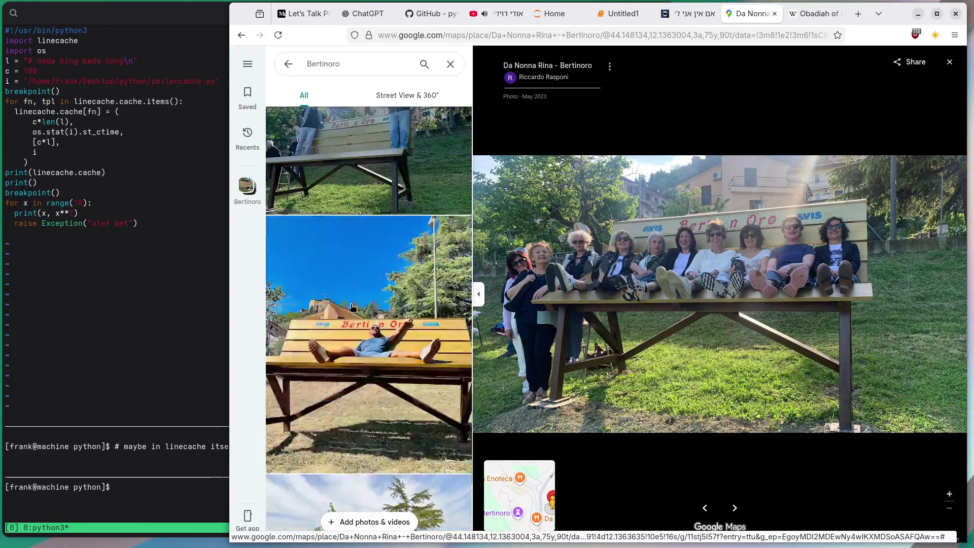
left_click(353, 307)
scroll(353, 308, "down", 5)
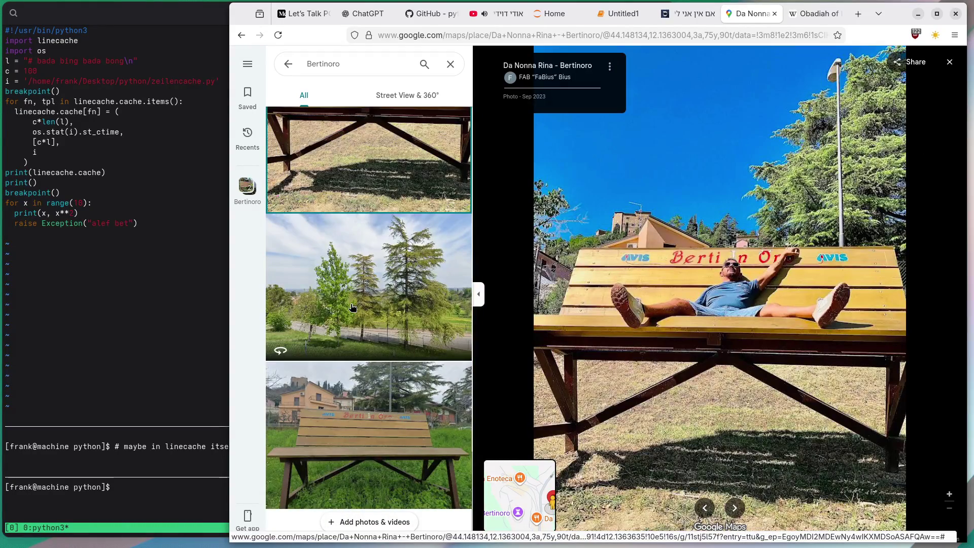
scroll(352, 308, "down", 5)
left_click(949, 62)
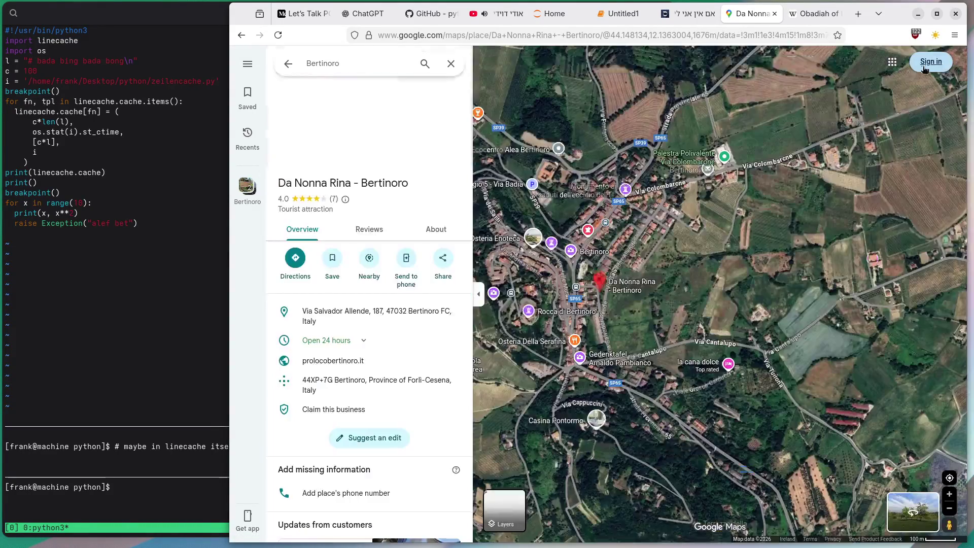
Open the Gedenktafel Arnaldo Pambianco photo gallery and view the Gabani plaque photo
scroll(672, 310, "up", 2)
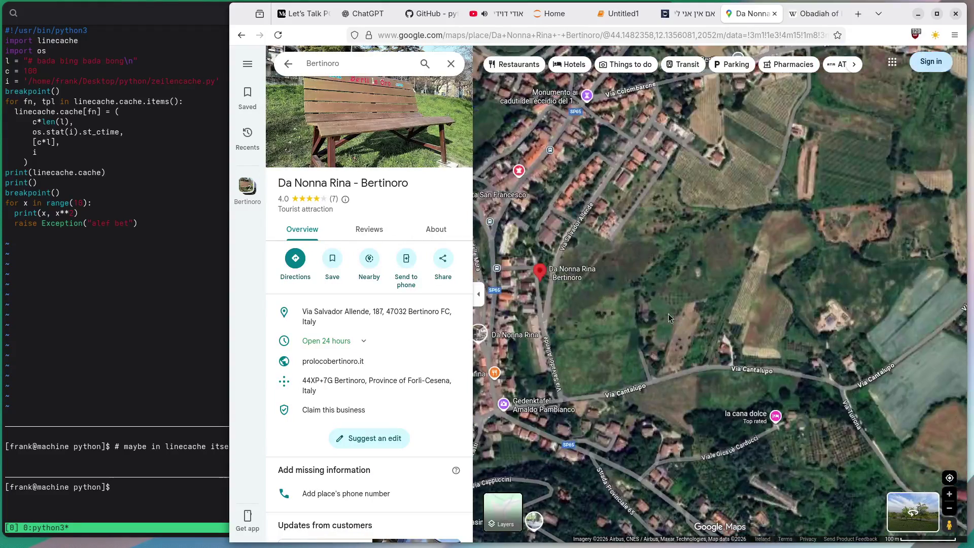
left_click(543, 404)
left_click(365, 144)
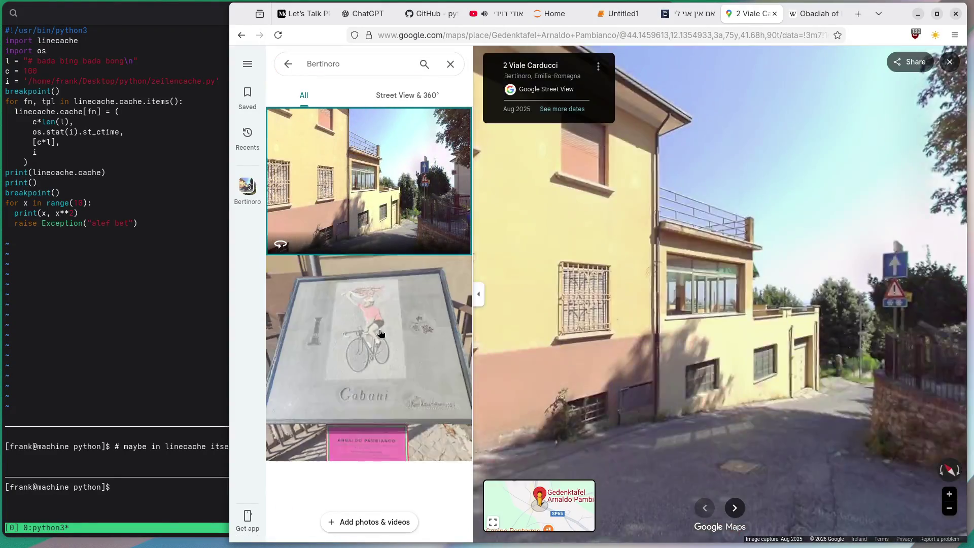
left_click(381, 334)
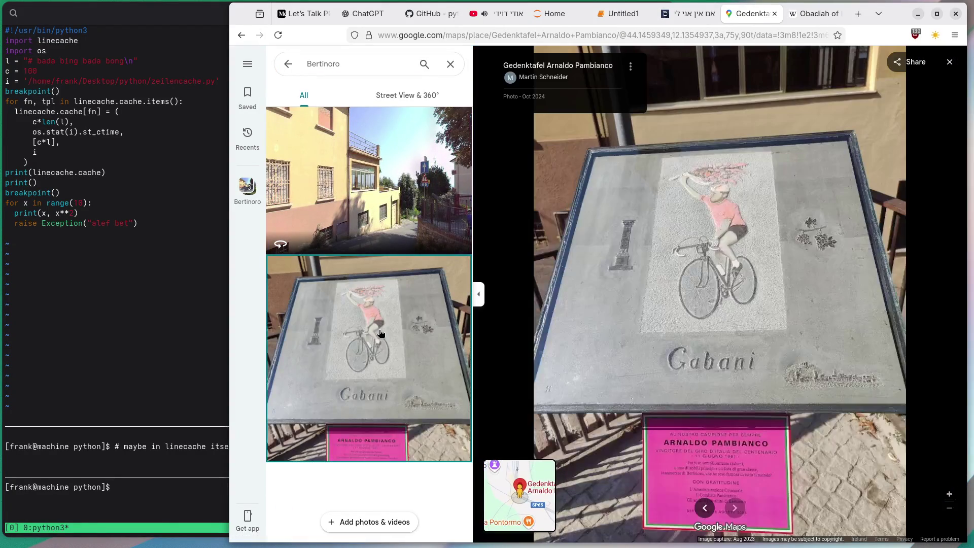
Close the photo viewer and show the details for Sacrario dei caduti della grande guerra
left_click(949, 61)
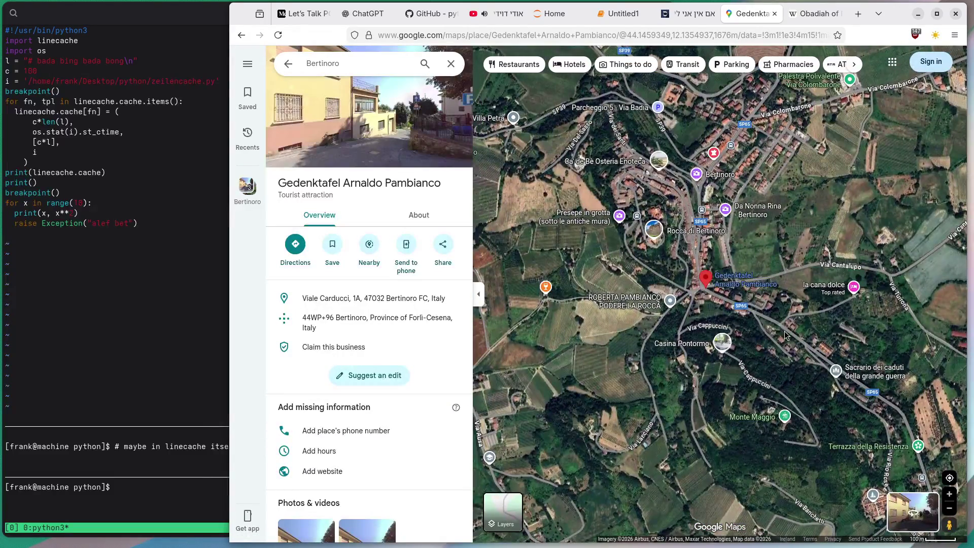
left_click_drag(784, 331, 786, 348)
left_click(883, 395)
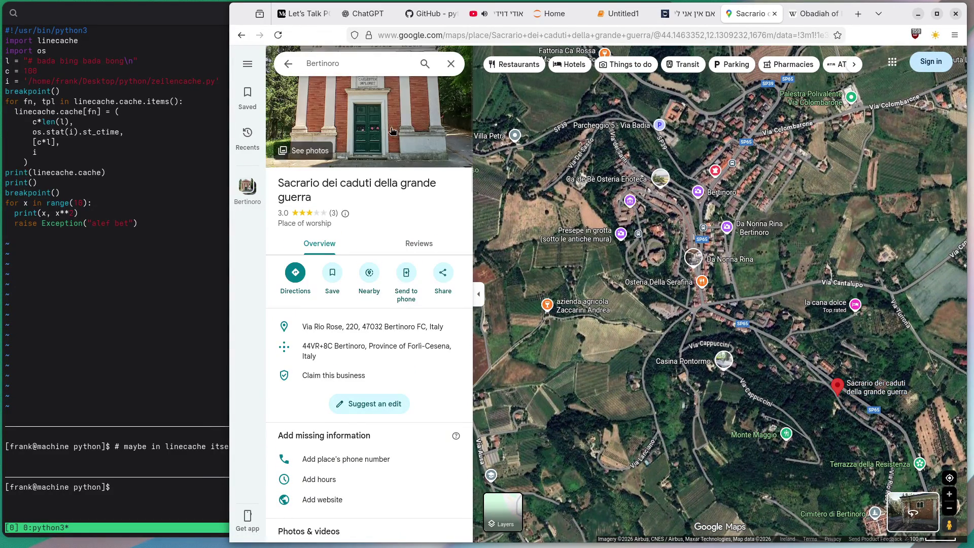
Browse the Sacrario's chapel interior, facade inscription and full facade photos, then close the viewer
left_click(385, 114)
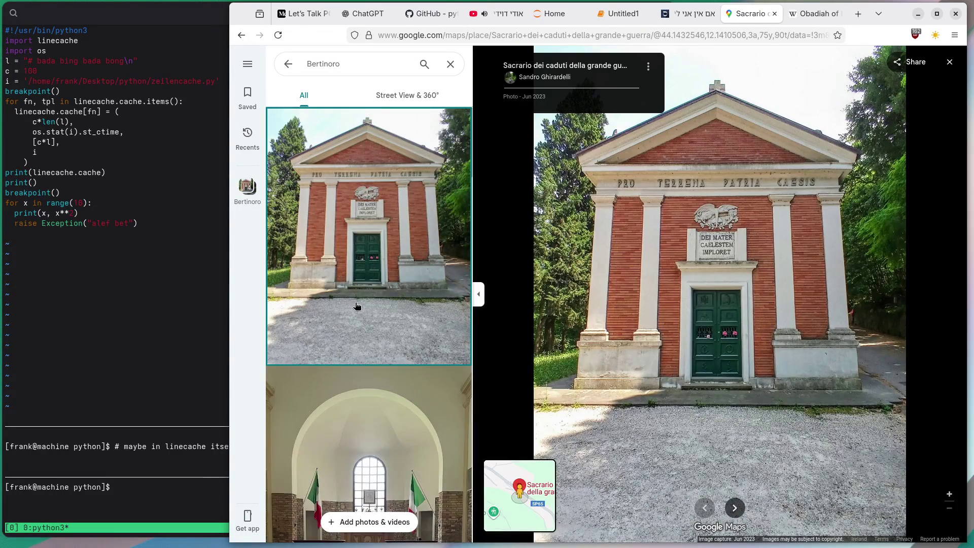
scroll(357, 303, "down", 3)
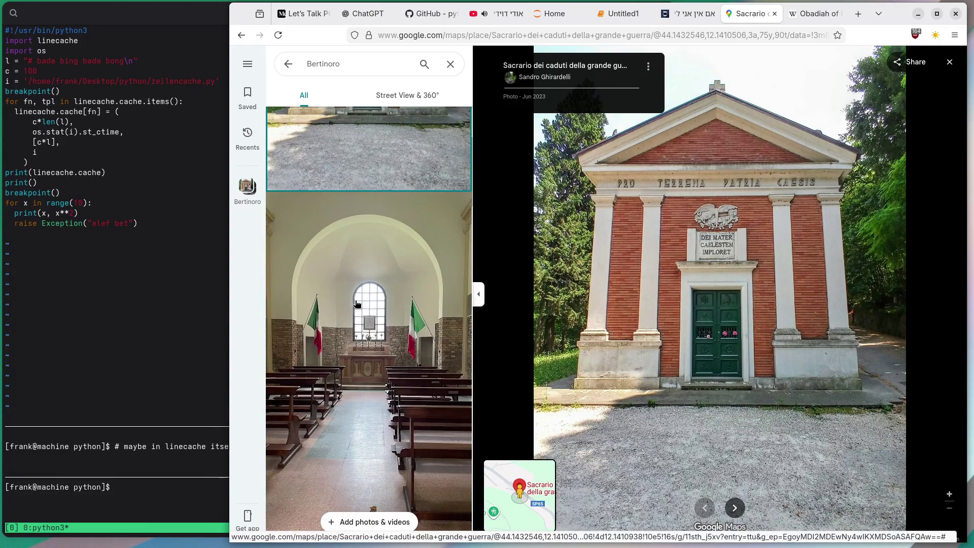
left_click(356, 303)
scroll(679, 293, "up", 3)
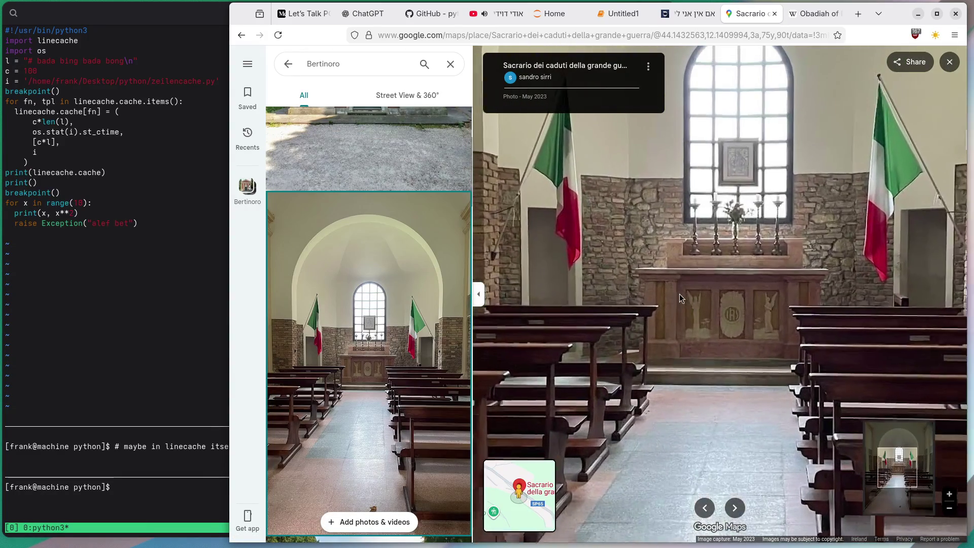
scroll(422, 293, "down", 5)
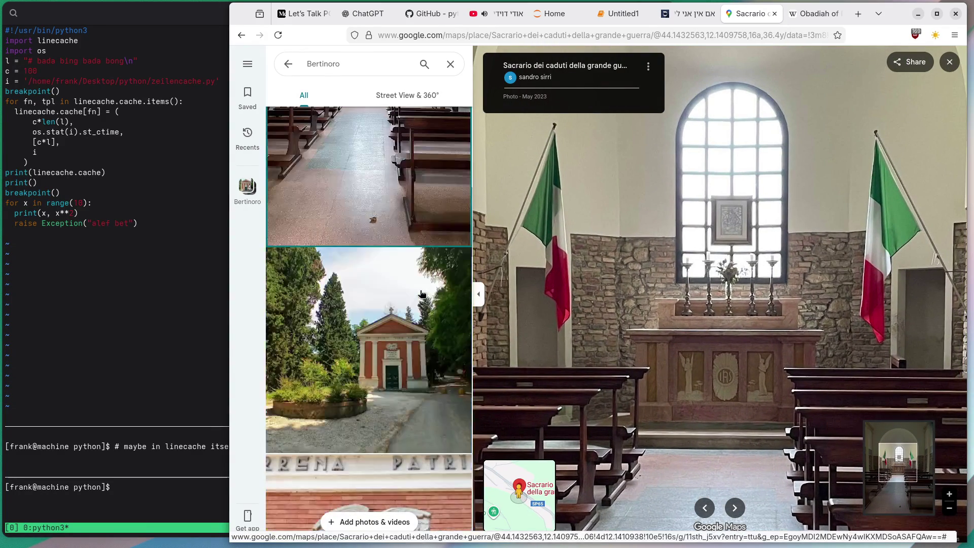
scroll(422, 293, "down", 2)
left_click(421, 293)
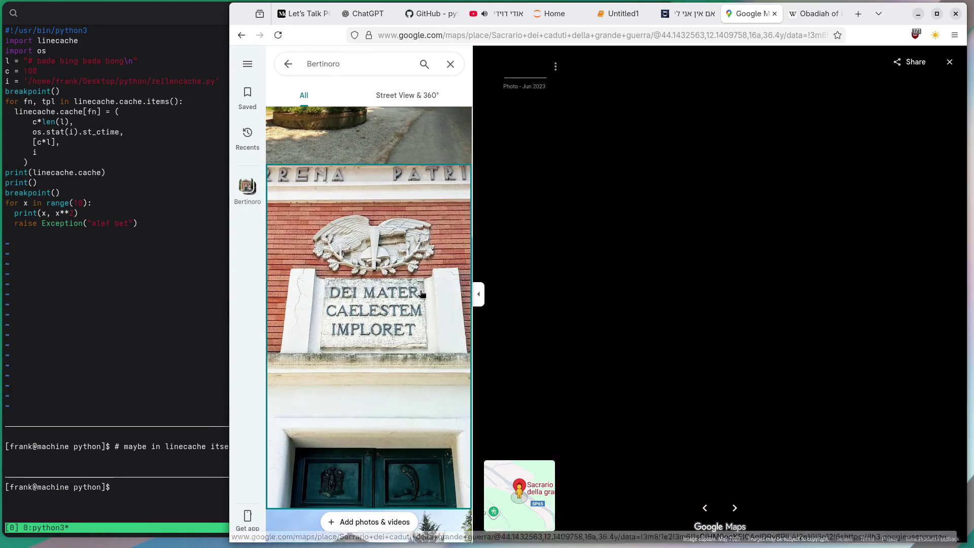
scroll(421, 293, "down", 5)
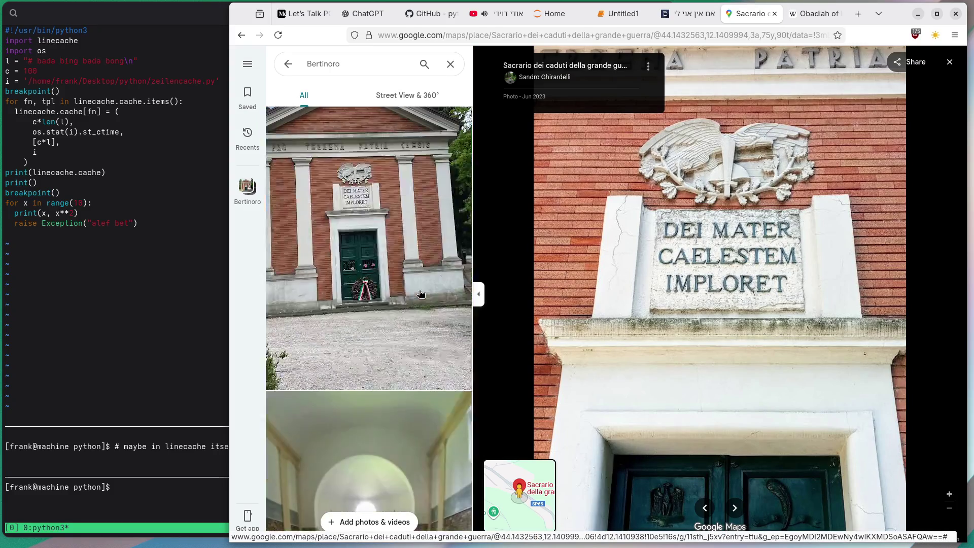
scroll(421, 293, "up", 2)
left_click(421, 293)
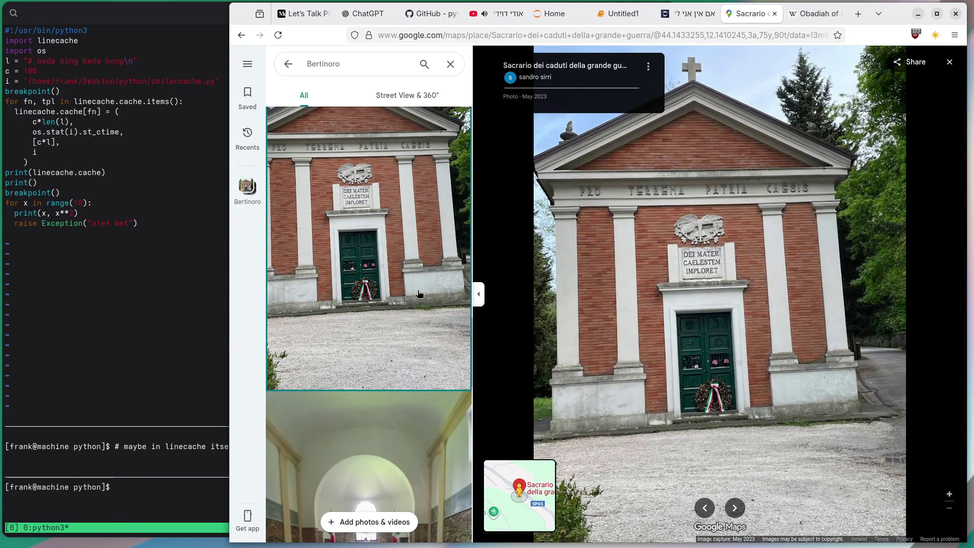
scroll(417, 292, "down", 10)
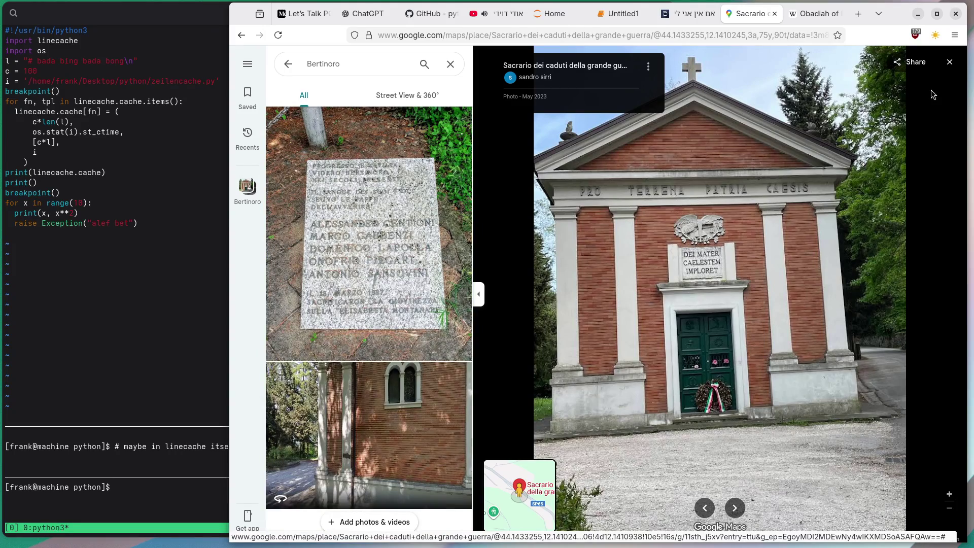
left_click(949, 62)
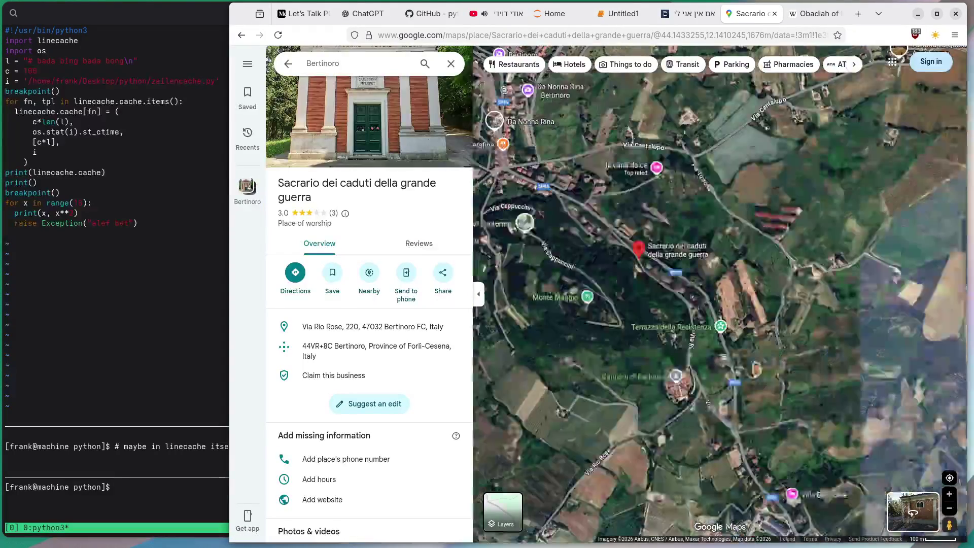
Show Cimitero di Bertinoro's details and its street-level view, then return to the map
left_click(655, 330)
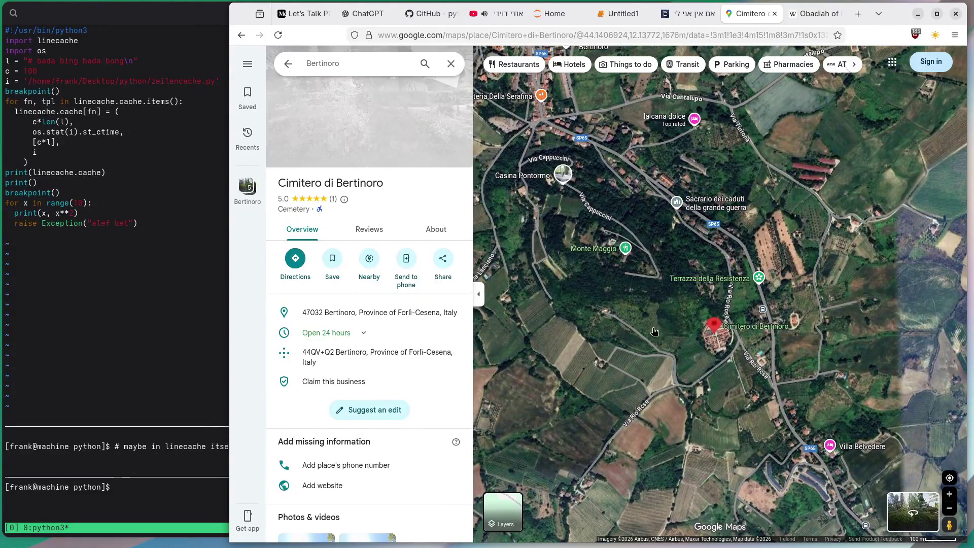
left_click(405, 134)
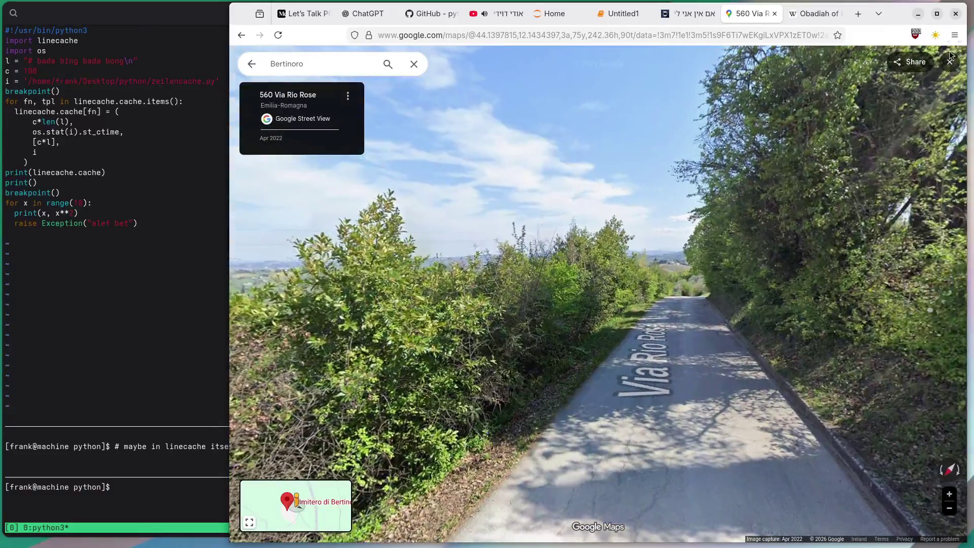
left_click(949, 62)
Pan to Monte Maggio, open its photo gallery, and view the stone arch photo
mouse_move(522, 263)
left_mouse_down()
mouse_move(664, 351)
mouse_move(714, 368)
left_mouse_up()
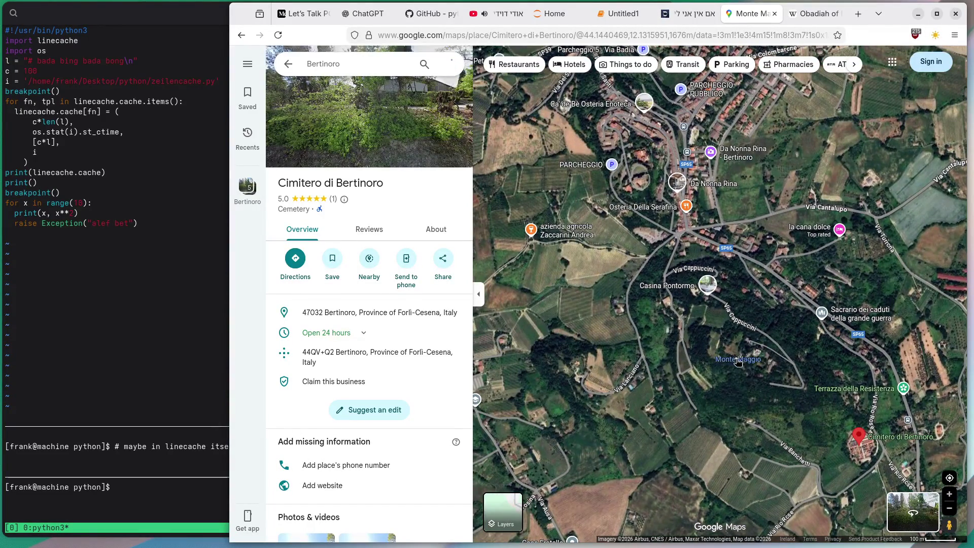
left_click(739, 359)
left_click(401, 107)
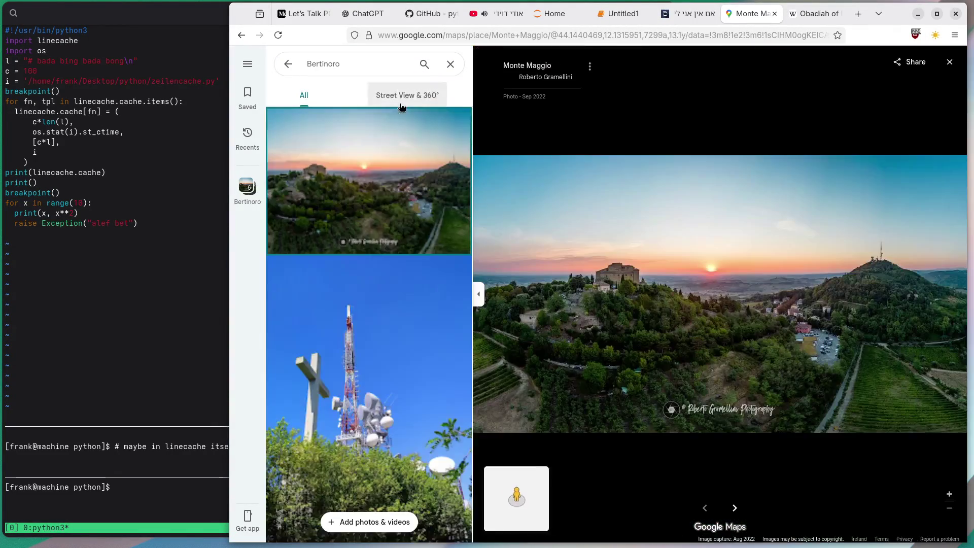
scroll(392, 376, "down", 8)
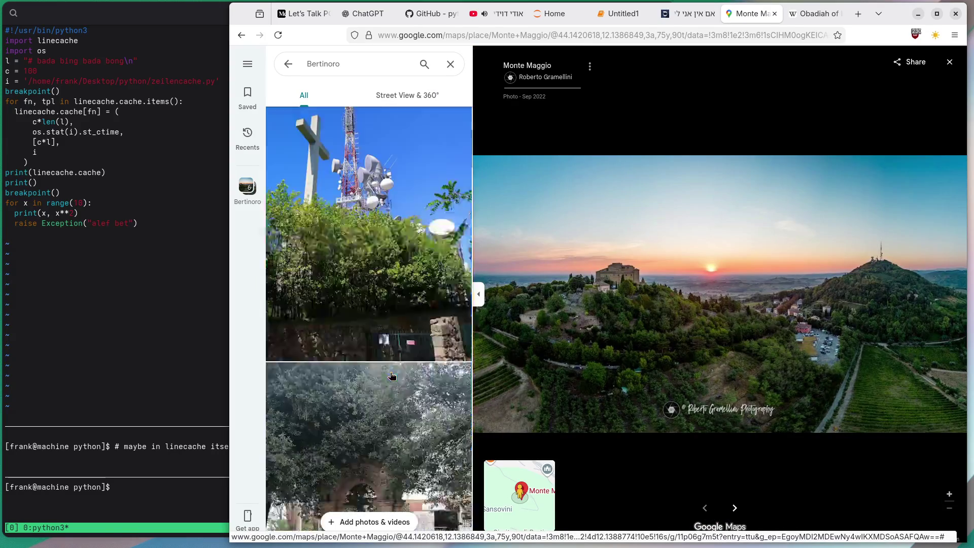
left_click(347, 284)
View the graffiti wall and cobblestone courtyard photos, then close the Monte Maggio and Obadiah tabs
scroll(347, 283, "down", 10)
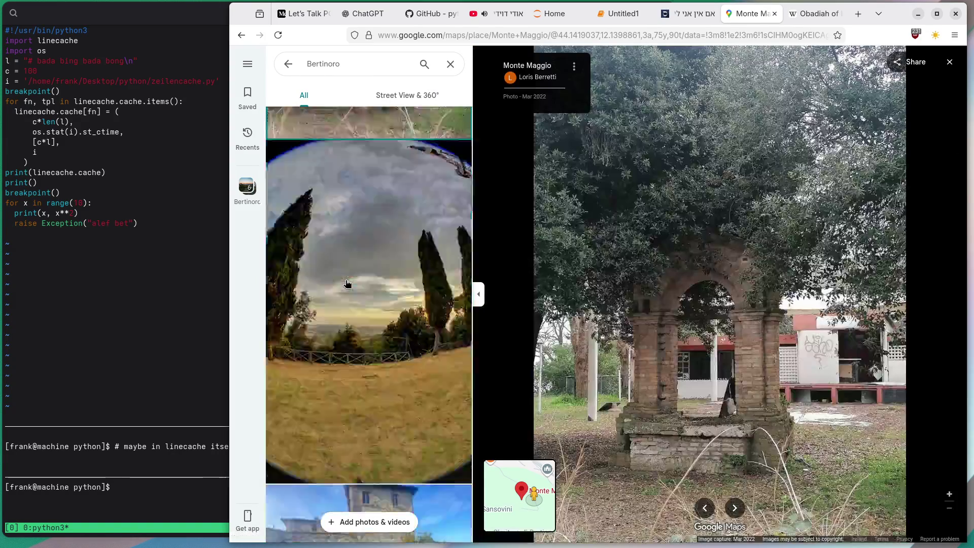
scroll(347, 283, "down", 10)
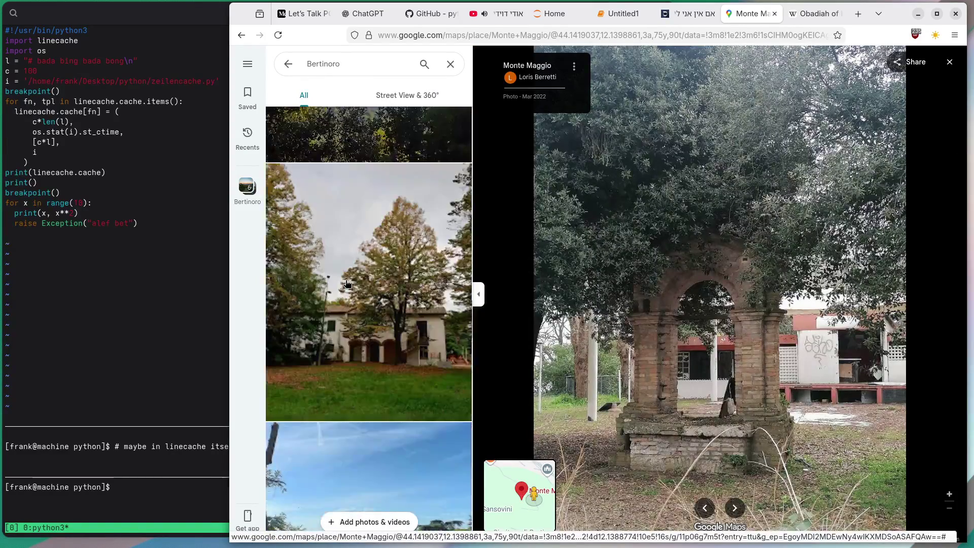
scroll(345, 285, "down", 3)
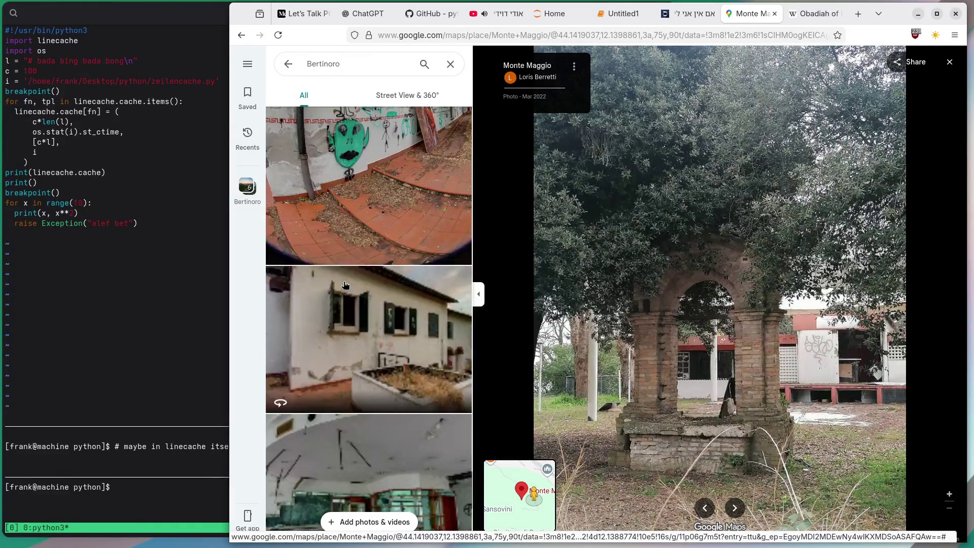
scroll(345, 284, "up", 3)
left_click(345, 285)
scroll(344, 284, "down", 5)
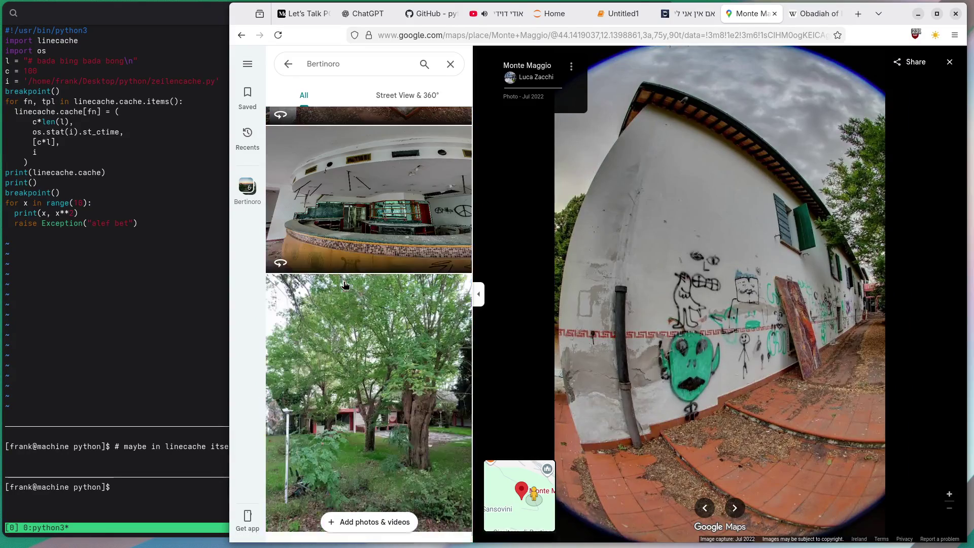
scroll(343, 285, "down", 10)
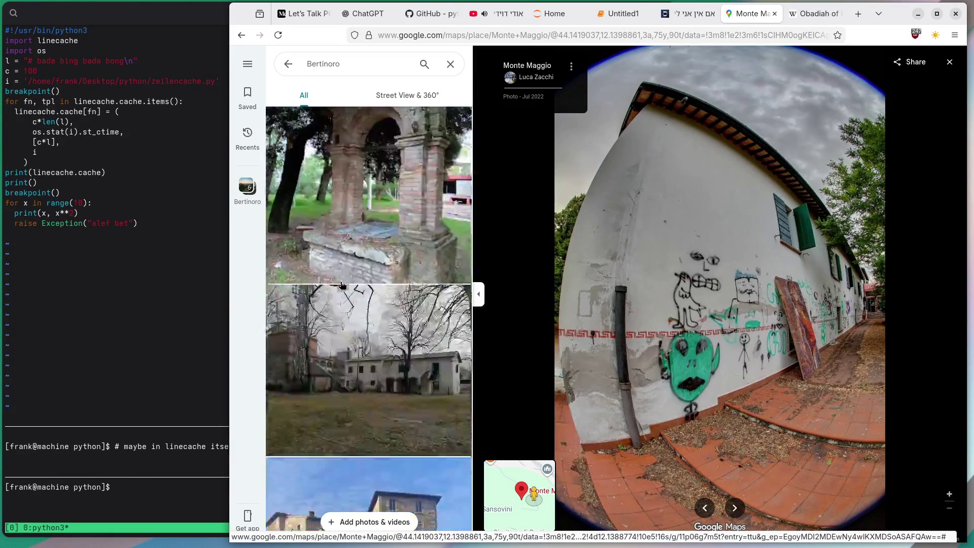
scroll(343, 285, "down", 10)
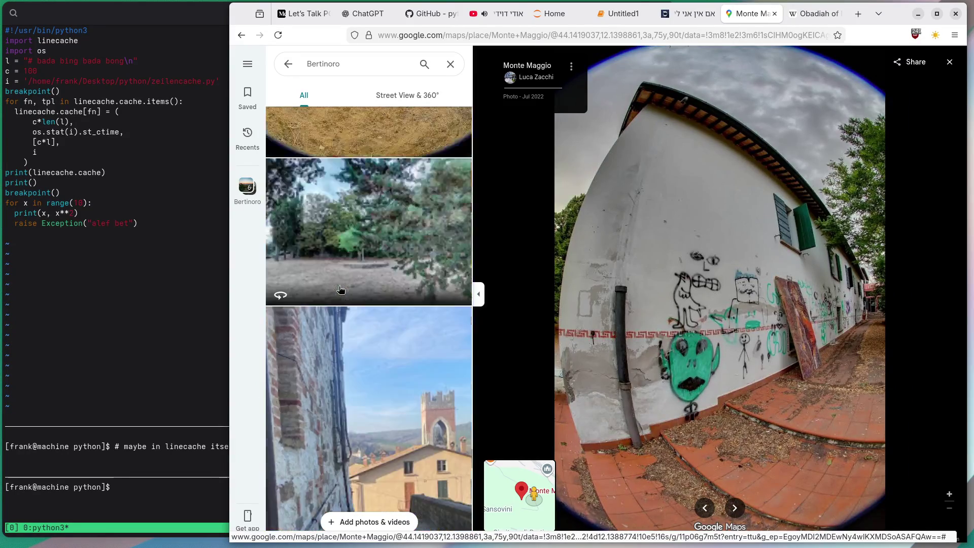
scroll(341, 290, "up", 1)
left_click(394, 225)
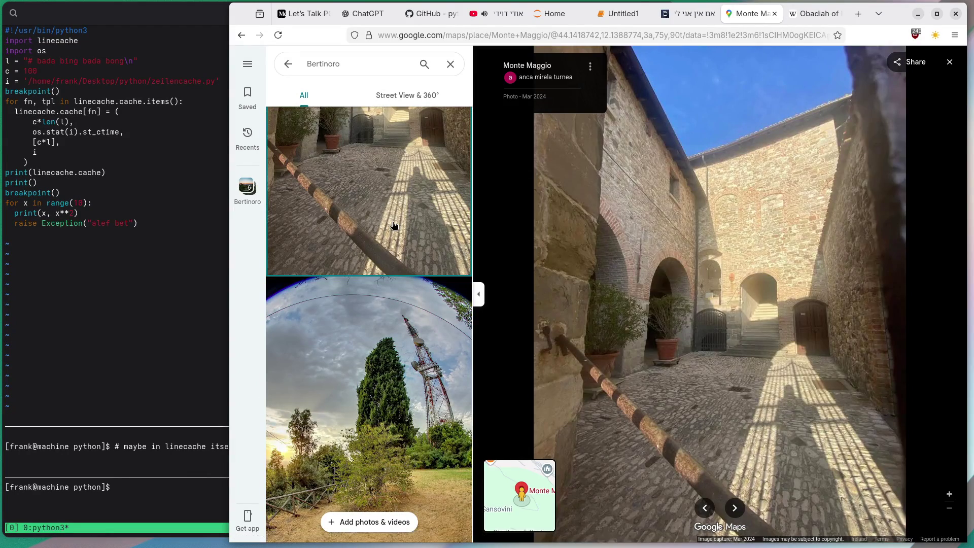
left_click(774, 14)
left_click(773, 13)
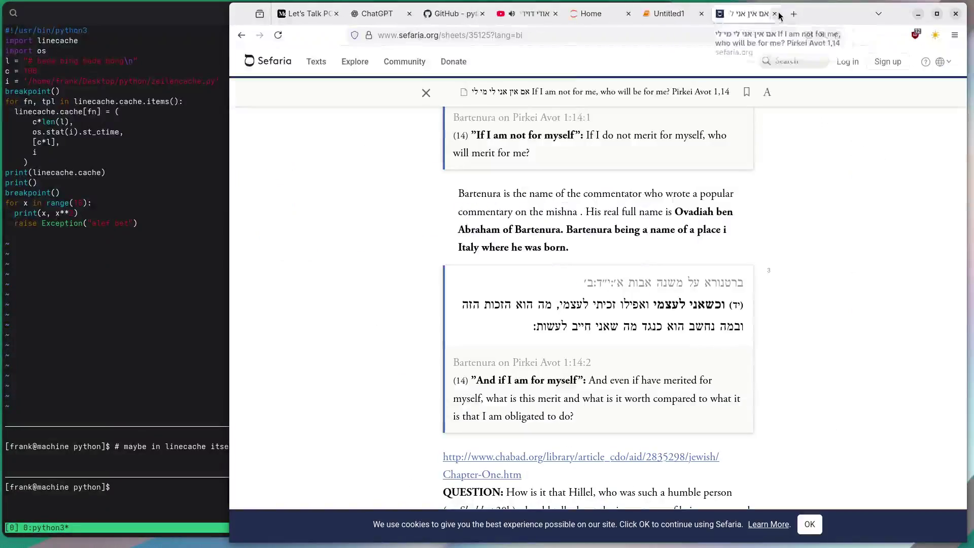
Rewind the Udi Davidi song on YouTube to 0:00 and restart playback
left_click(555, 13)
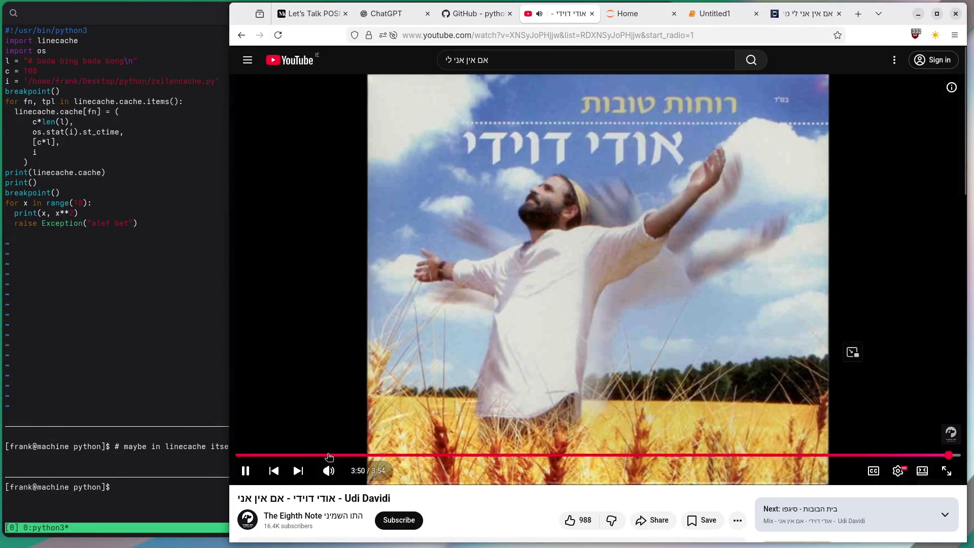
left_click_drag(314, 459, 237, 455)
left_click(574, 271)
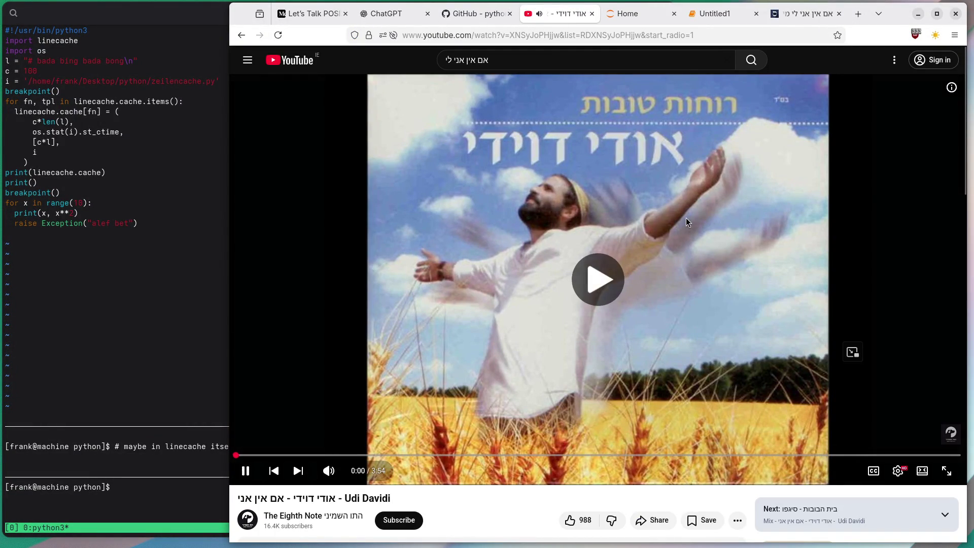
On the Pirkei Avot sheet, mark the phrase about personal gain and open the ANSWER paragraph's resources
left_click(806, 14)
scroll(370, 342, "down", 1)
scroll(370, 342, "down", 7)
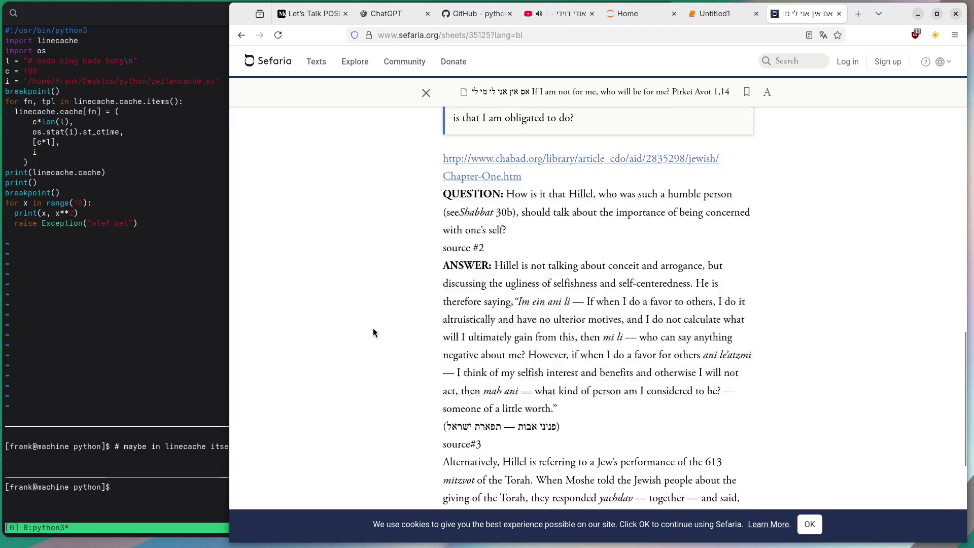
scroll(373, 331, "up", 2)
scroll(373, 331, "down", 1)
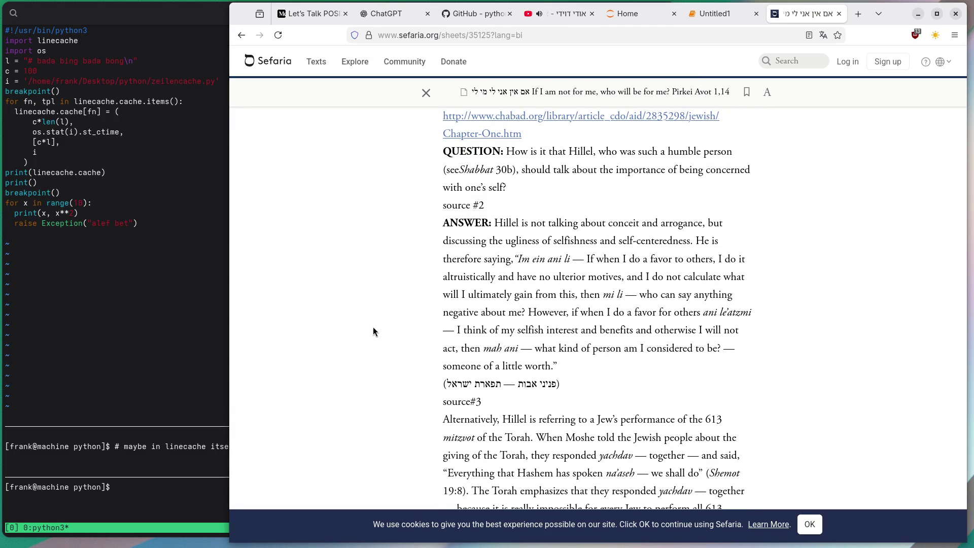
scroll(373, 332, "down", 2)
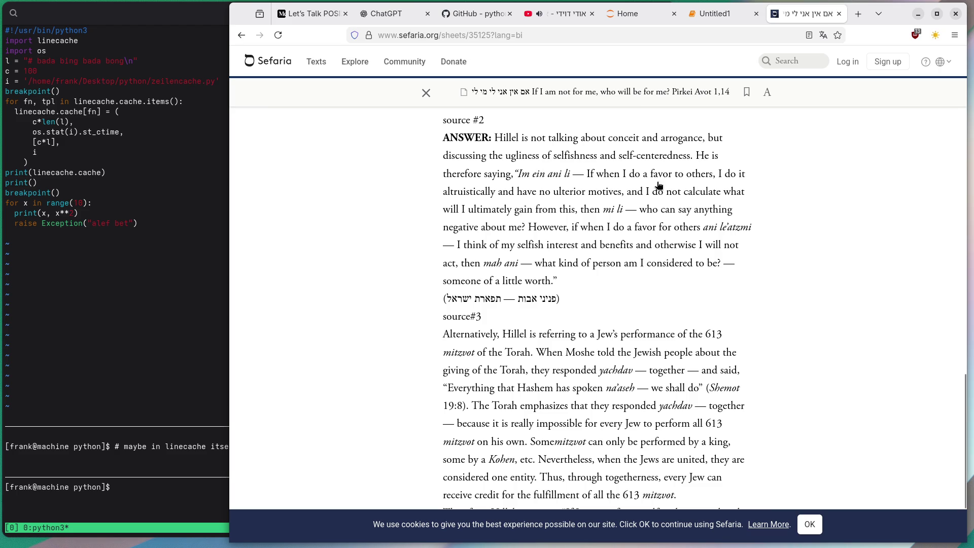
left_click_drag(649, 191, 581, 211)
left_click(585, 215)
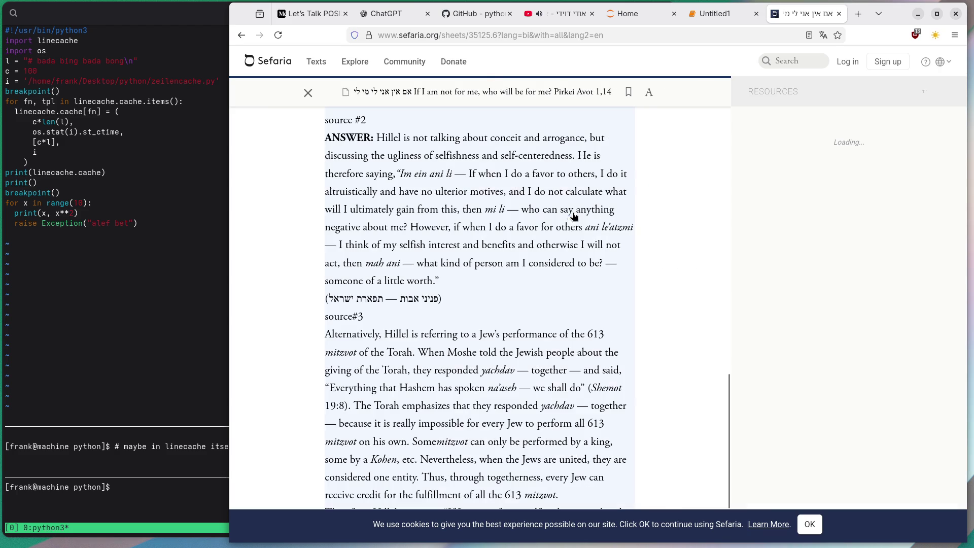
mouse_move(530, 196)
left_mouse_down()
mouse_move(493, 213)
mouse_move(461, 213)
left_mouse_up()
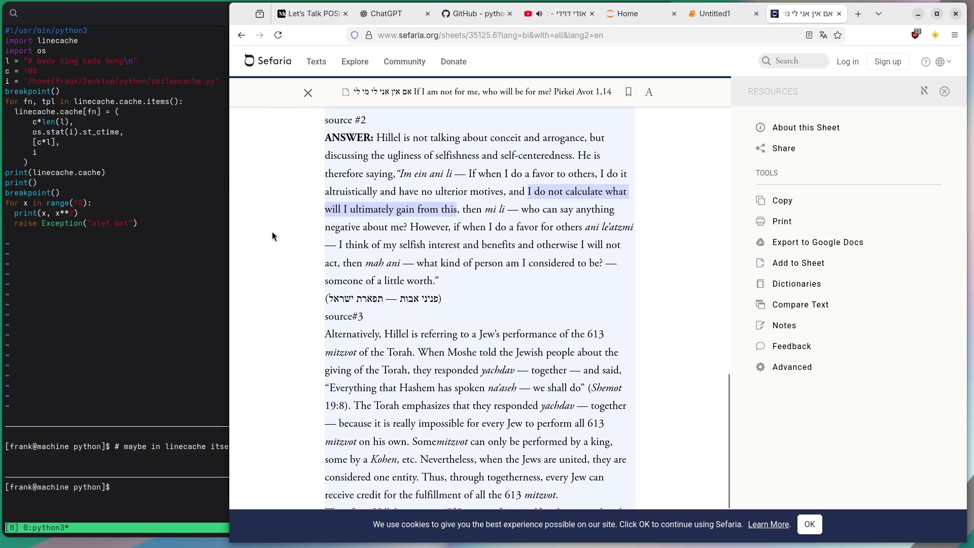
scroll(270, 233, "down", 2)
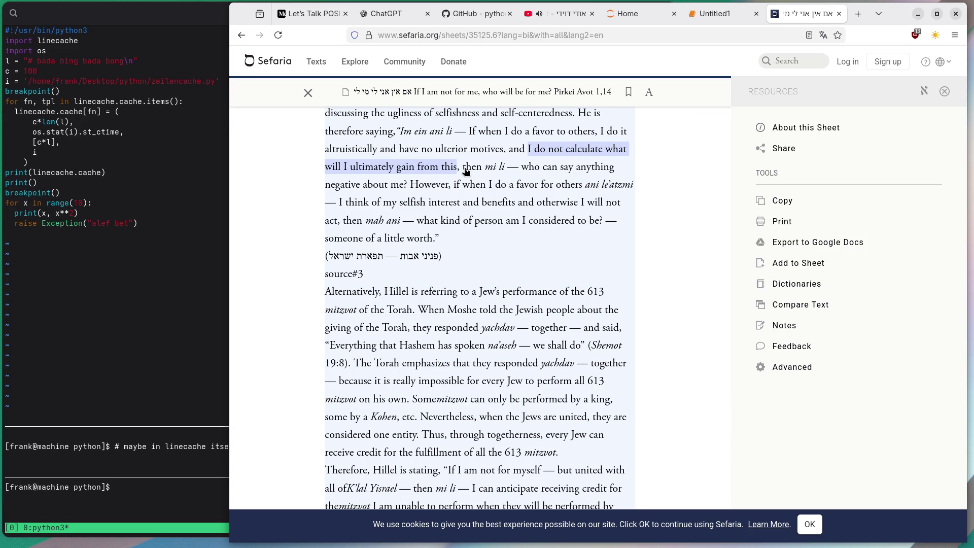
left_click_drag(464, 168, 509, 170)
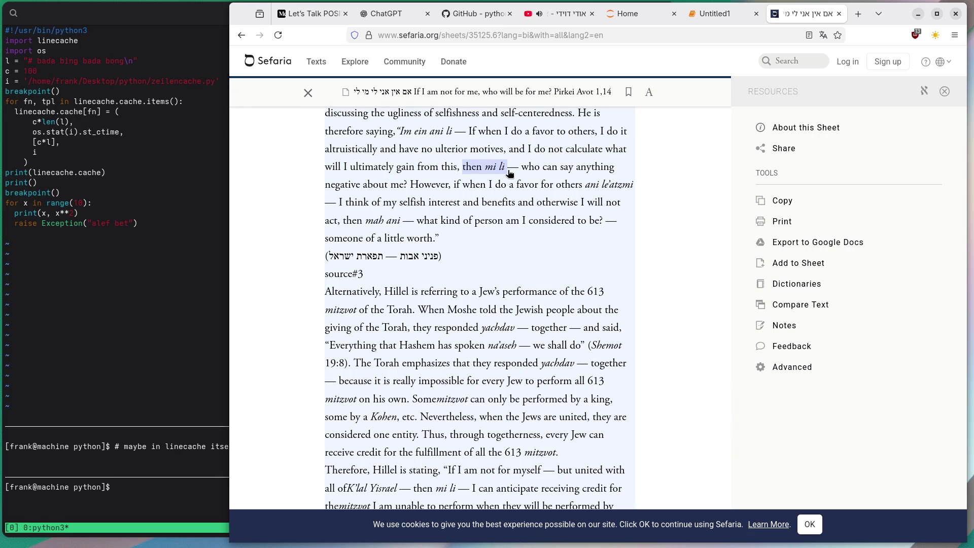
left_click_drag(445, 181, 405, 192)
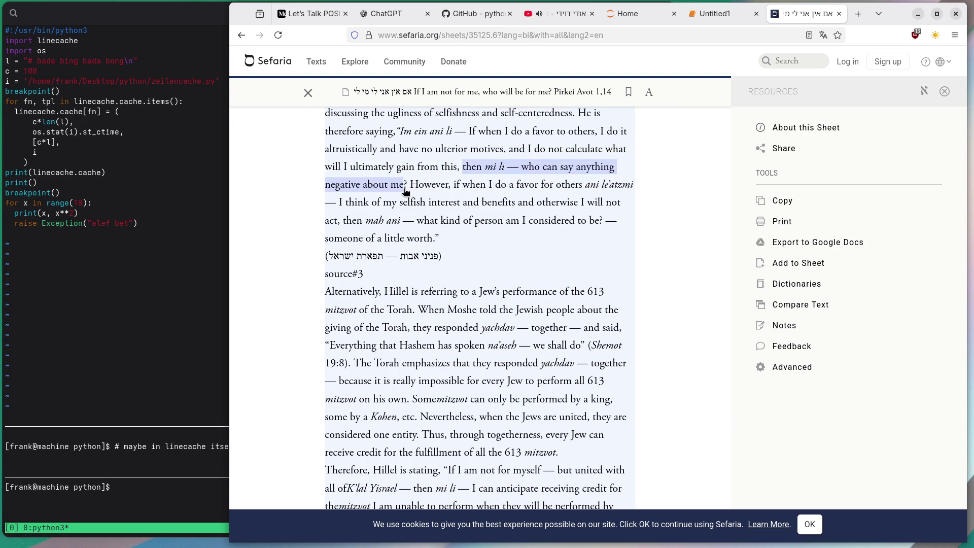
left_click(414, 189)
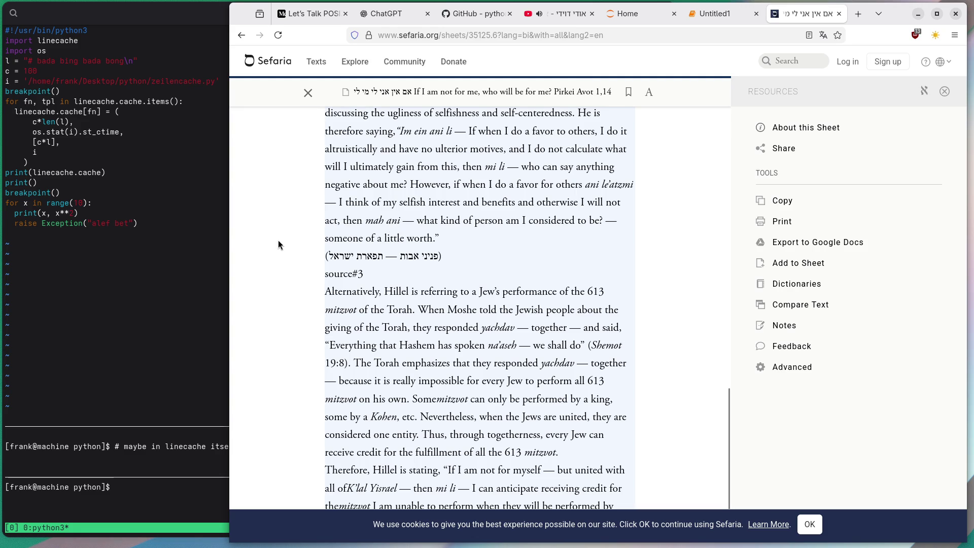
scroll(278, 239, "down", 2)
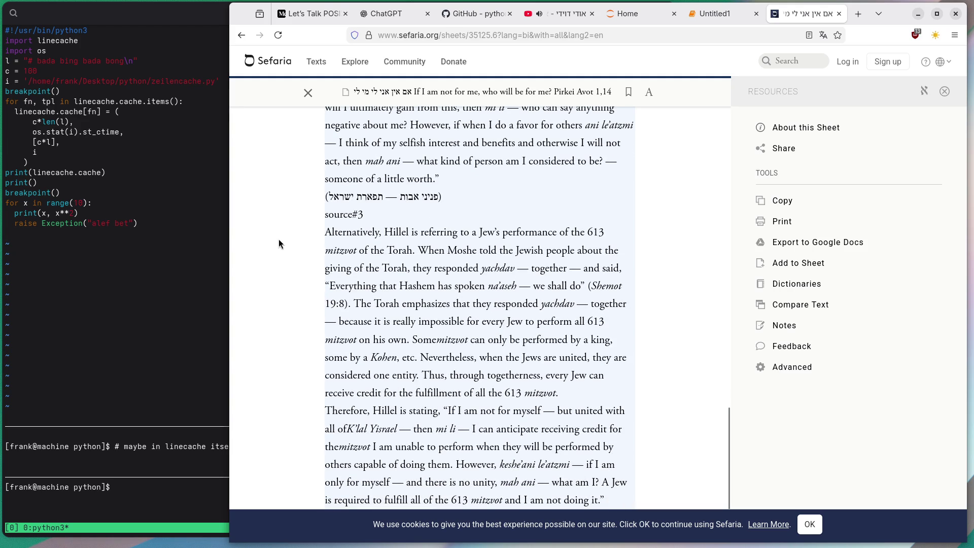
scroll(278, 239, "up", 3)
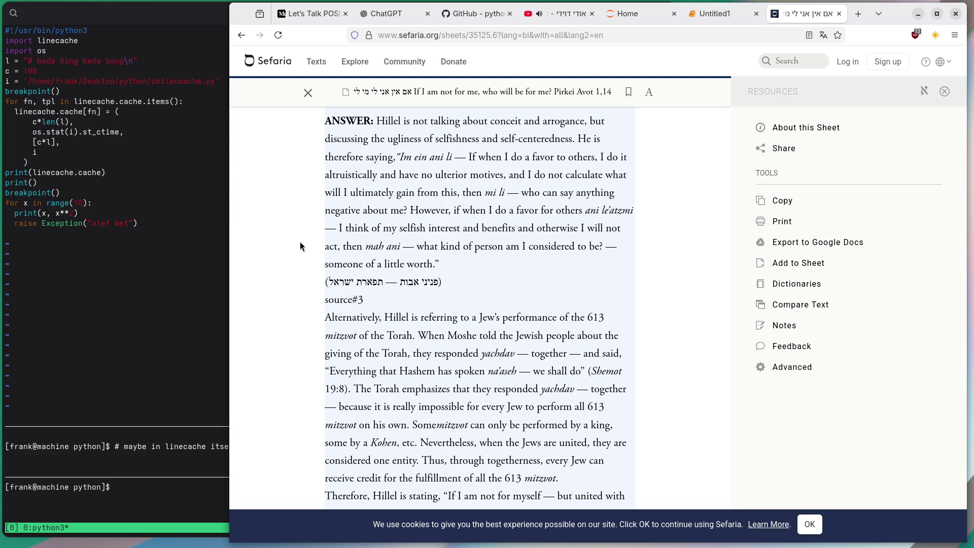
scroll(300, 241, "down", 3)
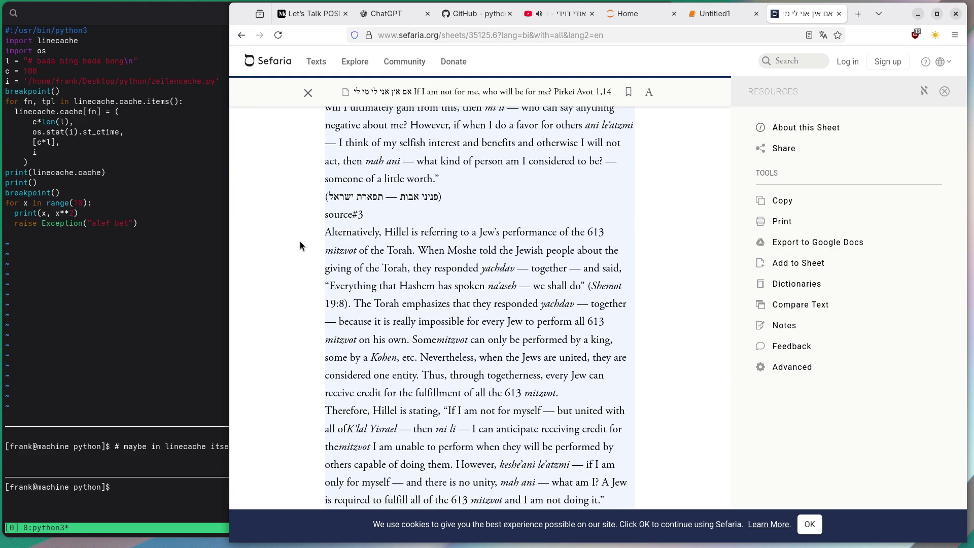
scroll(299, 240, "down", 1)
left_click_drag(412, 344, 615, 348)
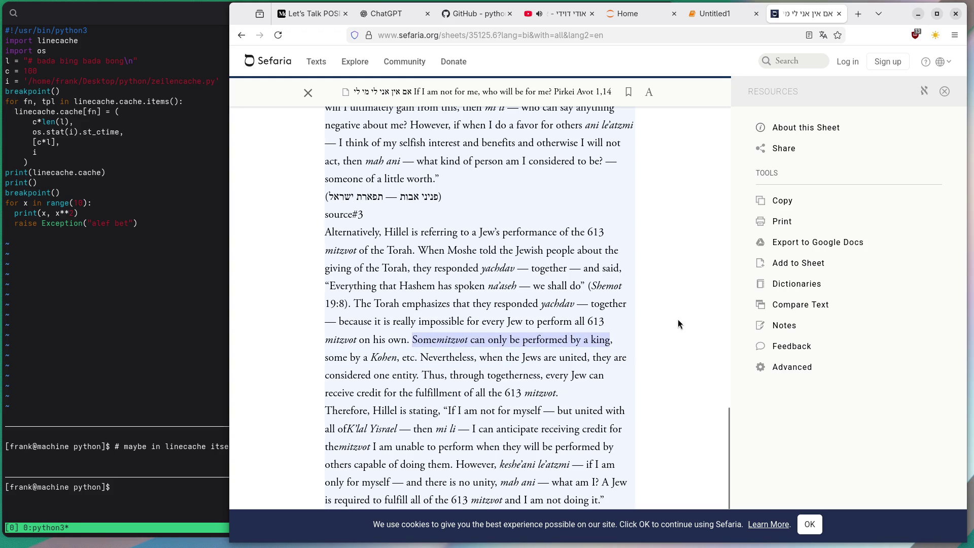
Type 'but I am busy. I cannot' over the Sefaria address, select 'all of', and open a new tab
left_click(589, 35)
type("but I am busy")
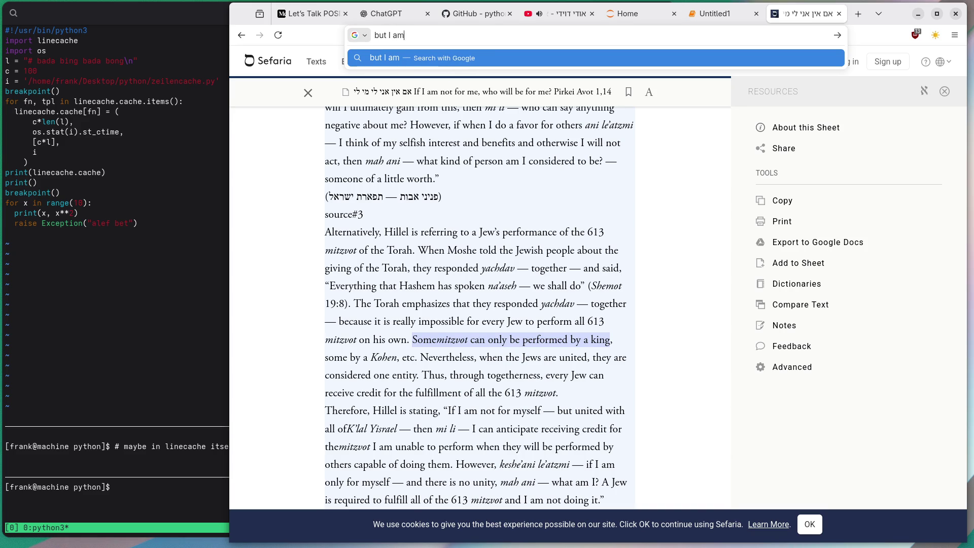
type(". I cannot")
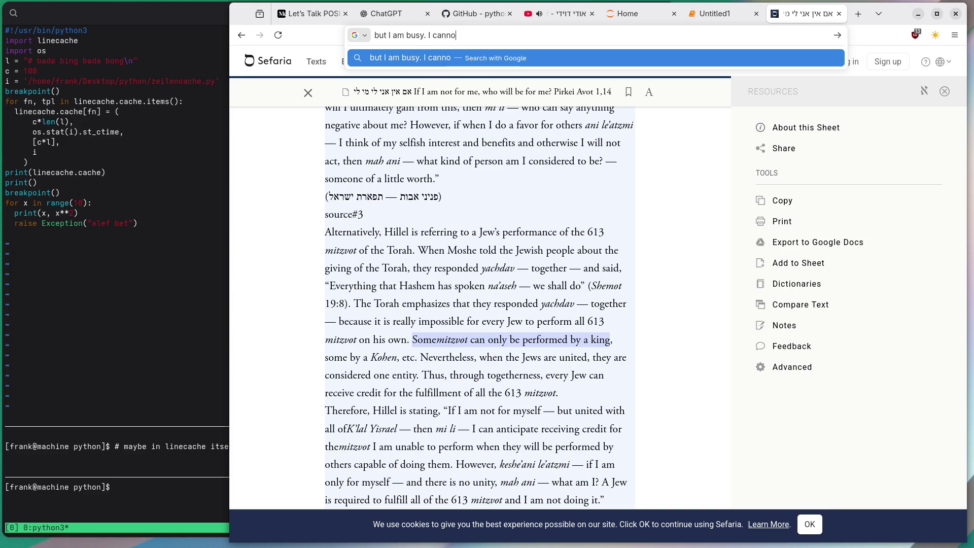
key("Escape")
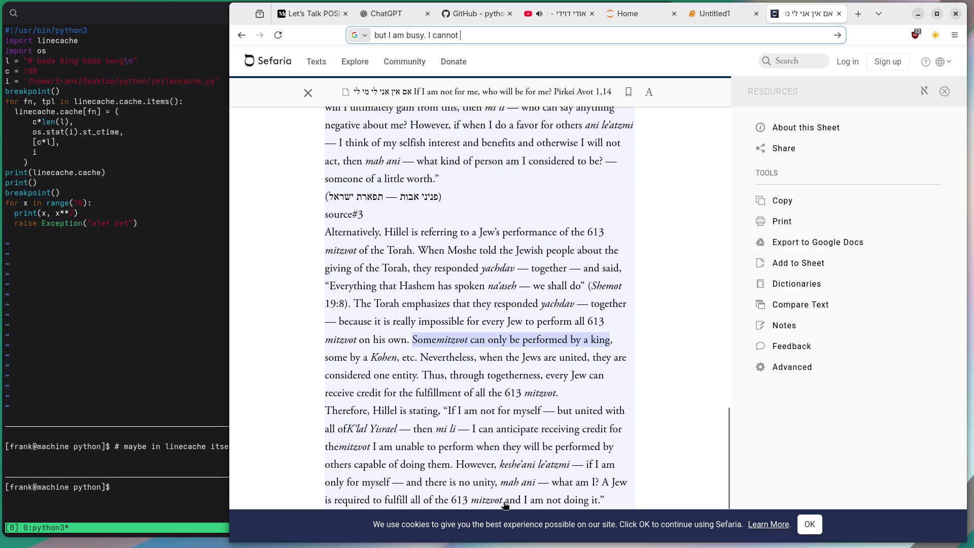
left_click_drag(410, 501, 505, 502)
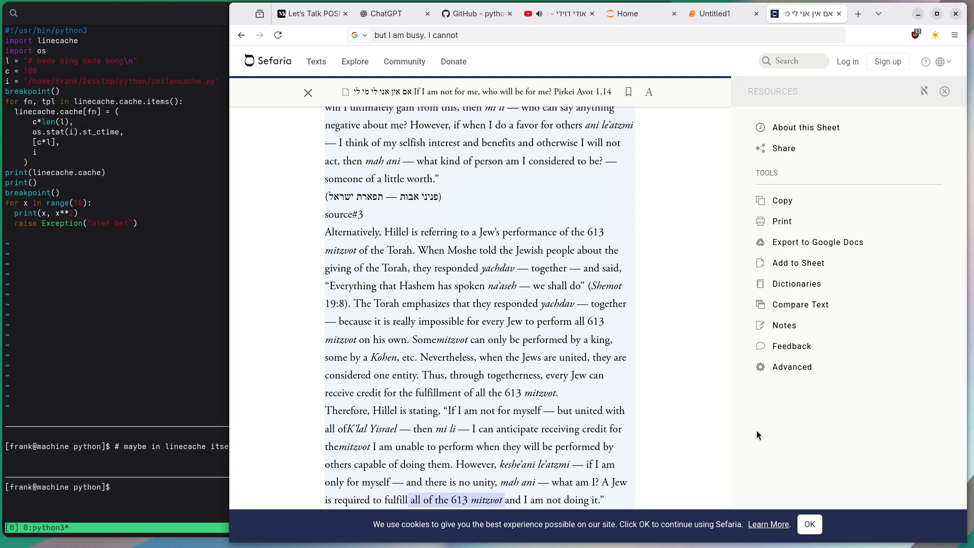
key("ctrl+t")
Search Google for '613 mitzvot' and open JewFAQ's list of the 613 Mitzvot
type("613 mitzvot")
key("Return")
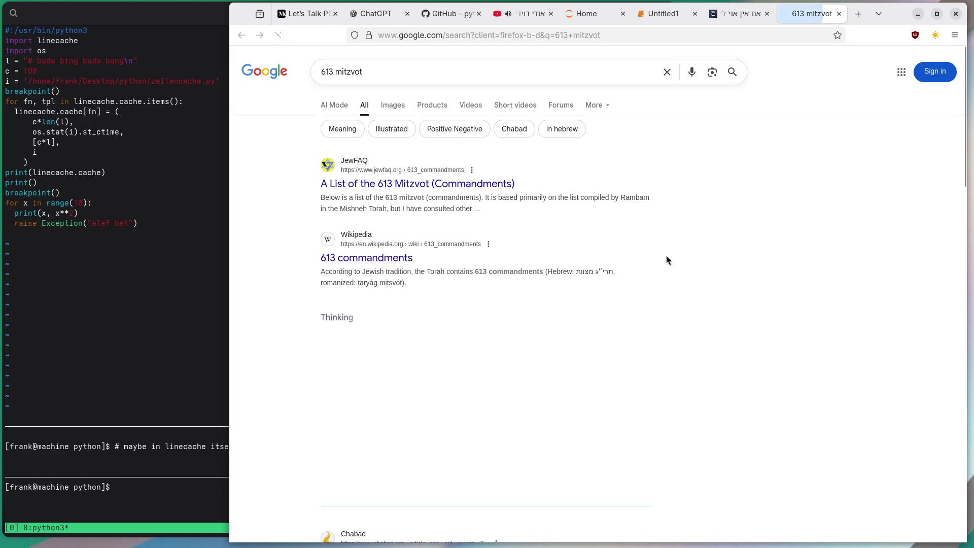
left_click(402, 180)
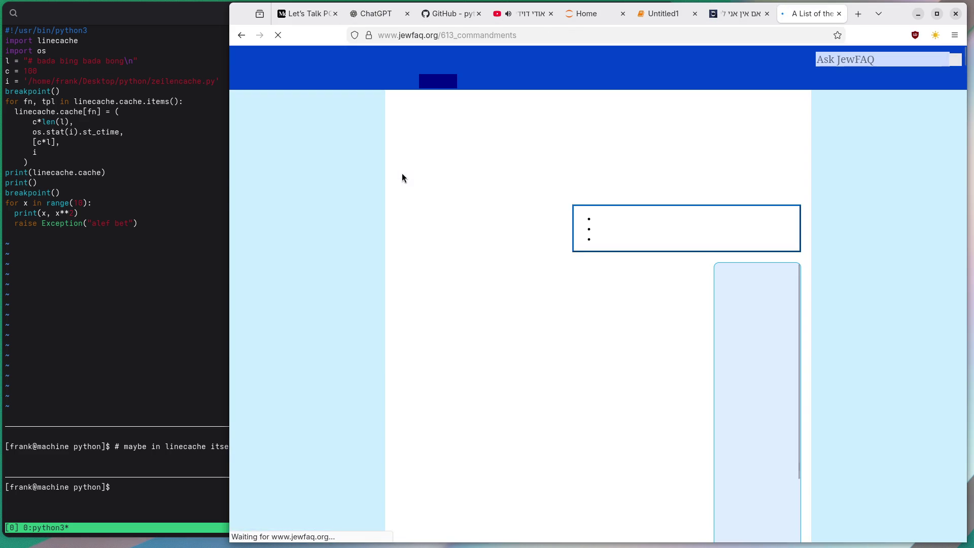
Find 'garm' on the page, select the clothing rules in items 365–366, and type ':D' in the address bar
key("ctrl+f")
type("women")
key("ctrl+a")
type("garm")
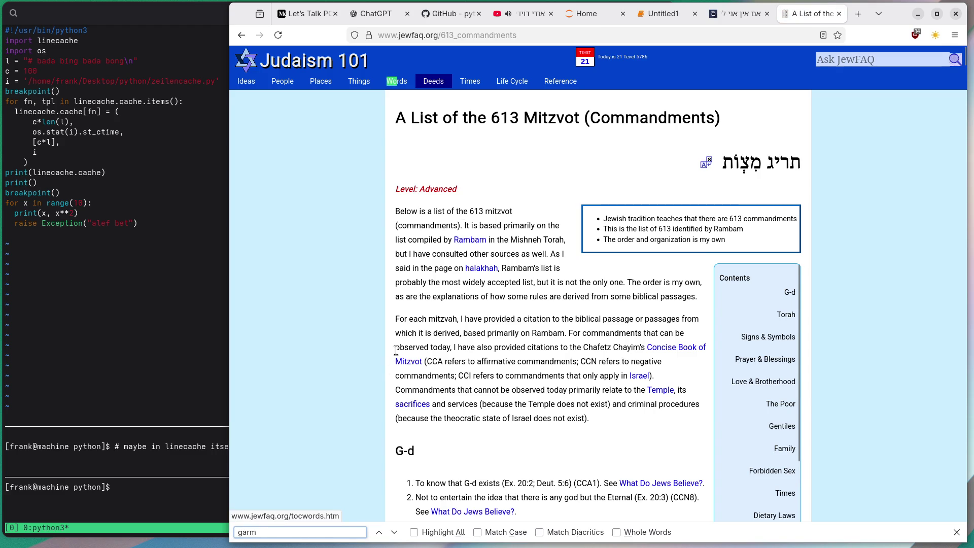
key("Return")
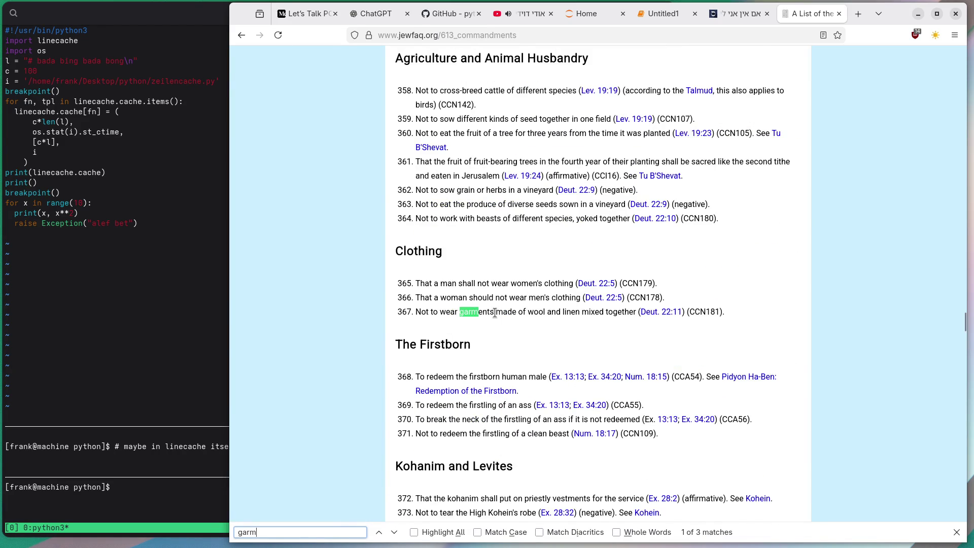
key("Return")
left_click(378, 532)
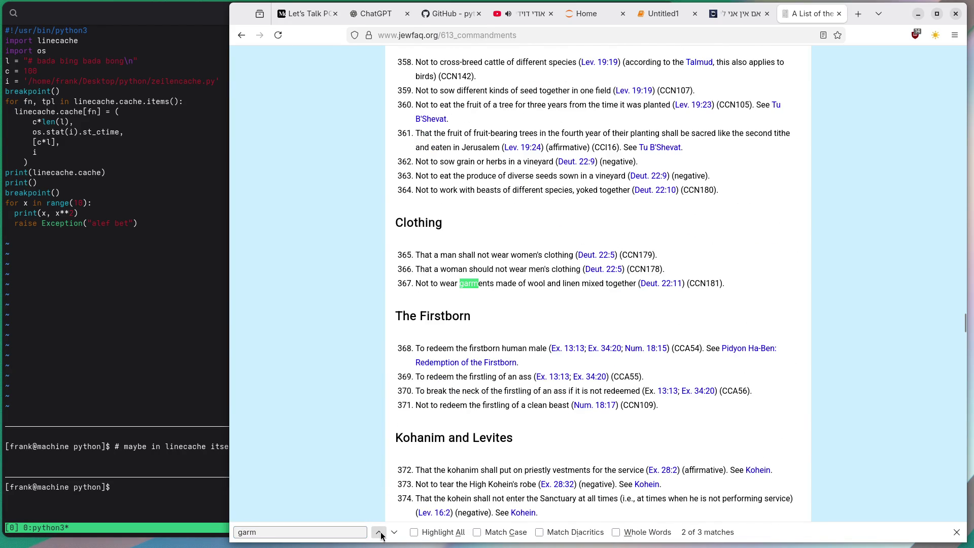
left_click_drag(395, 252, 772, 273)
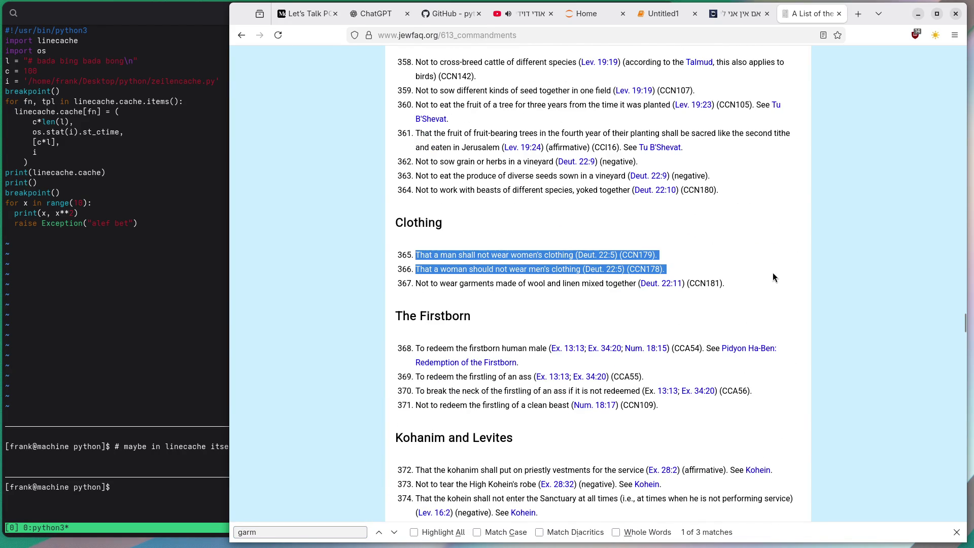
left_click(956, 532)
left_click(526, 36)
type(":D")
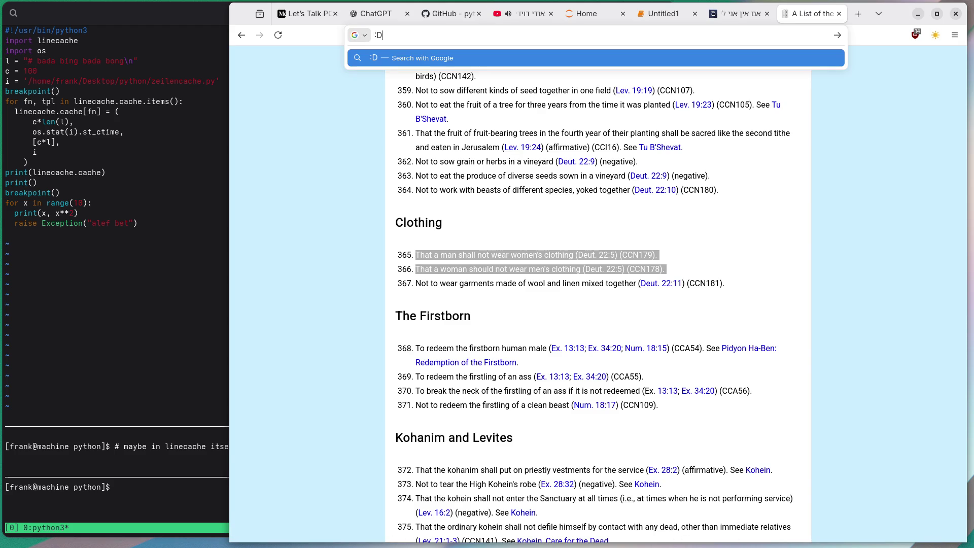
key("Escape")
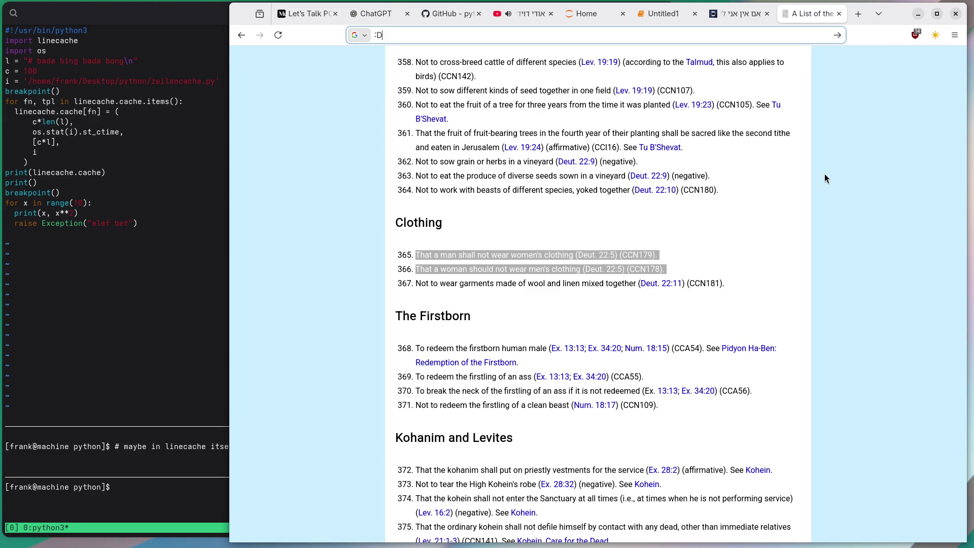
key("F6")
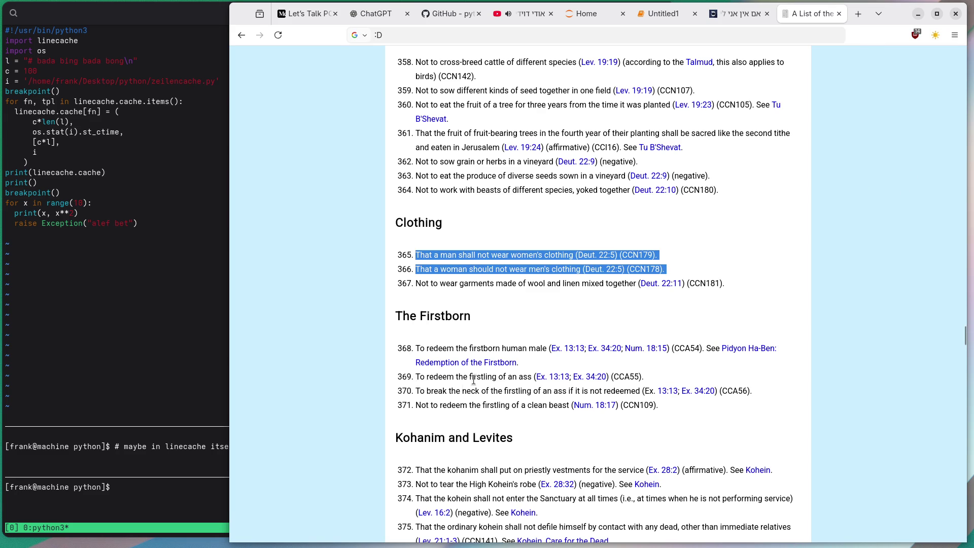
left_click_drag(531, 377, 409, 377)
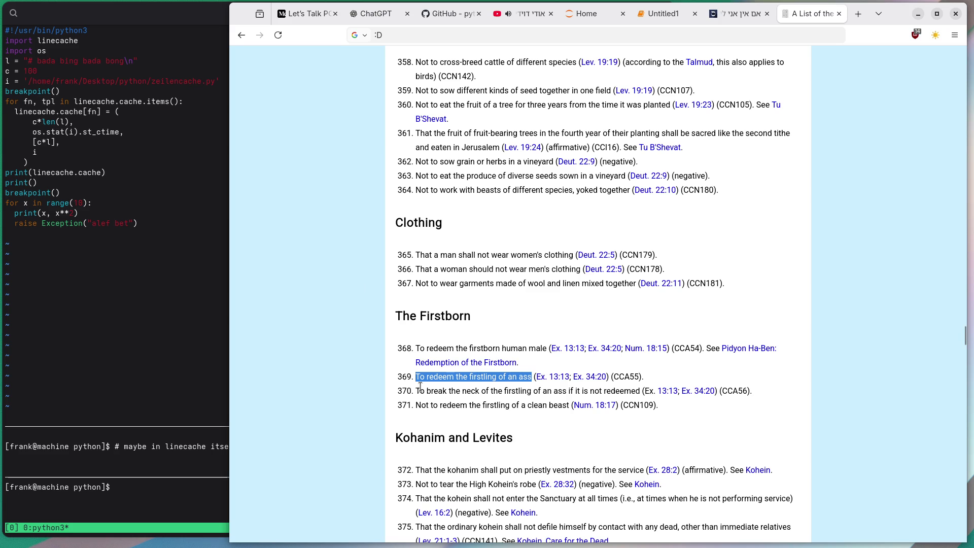
left_click_drag(568, 390, 404, 393)
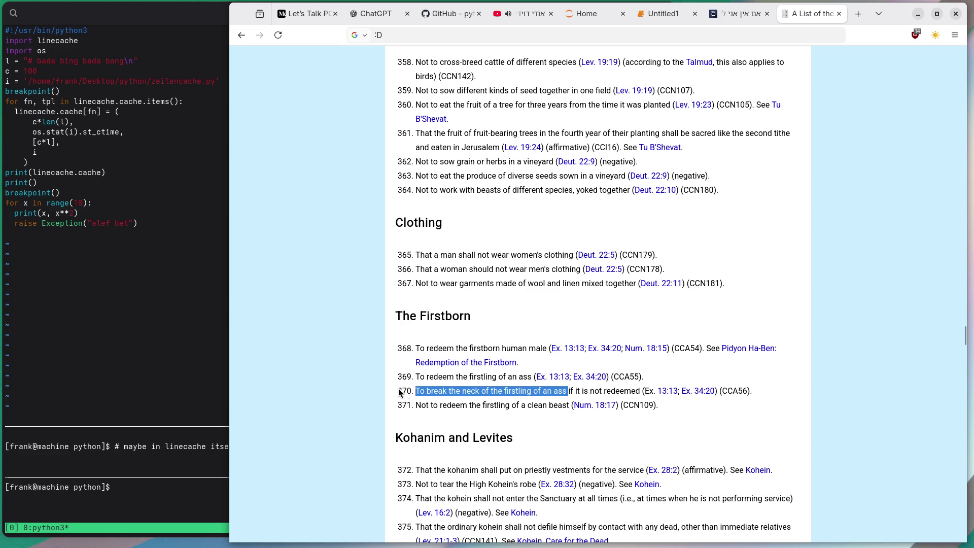
left_click_drag(641, 391, 372, 387)
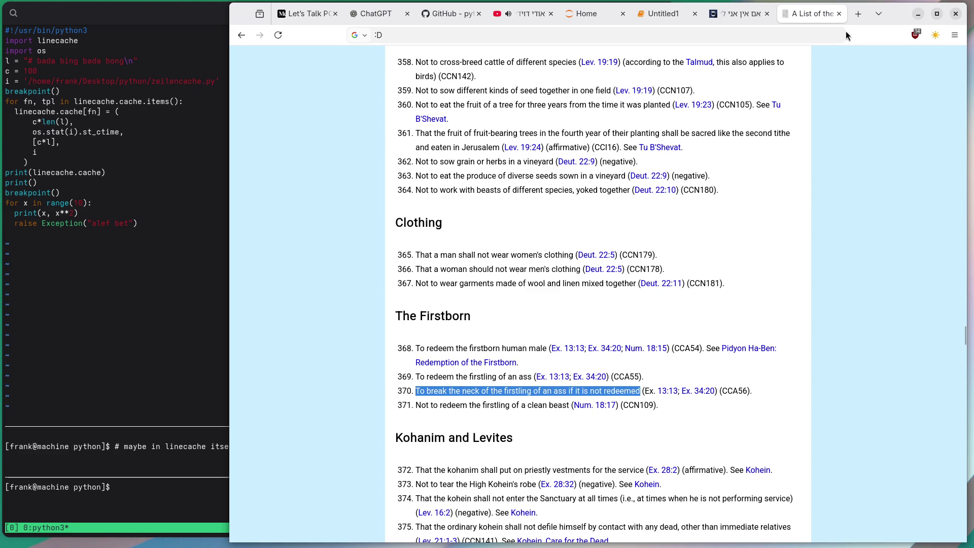
Go back to the 613 mitzvot results, then close the Google and Sefaria tabs
left_click(240, 36)
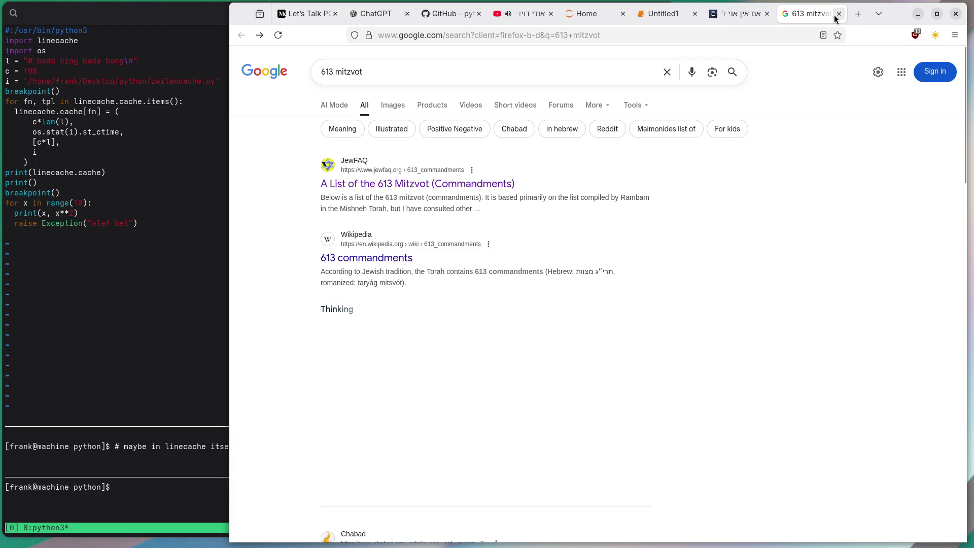
left_click(838, 15)
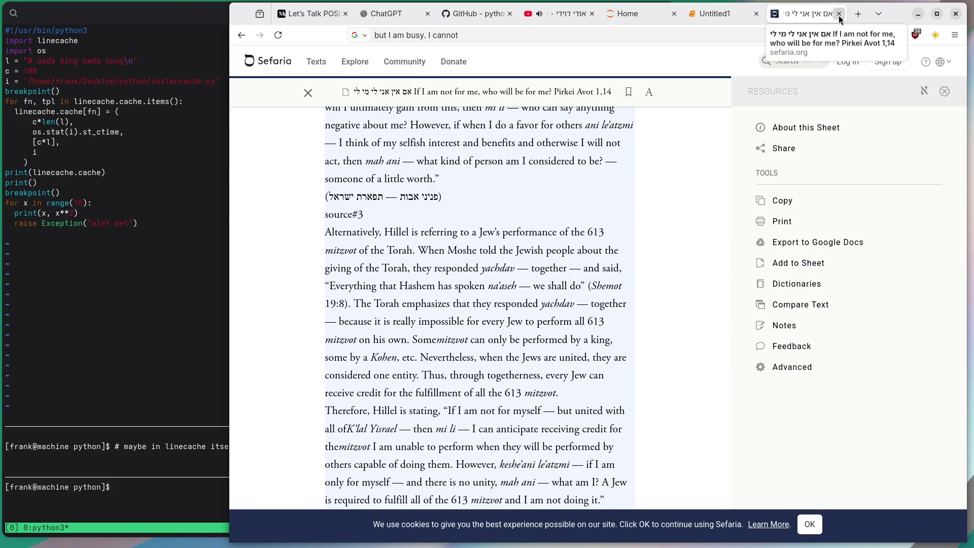
left_click(839, 15)
On YouTube, search for 'yiddish german' and open 'Yiddish vs. German: an experiment'
left_click(615, 14)
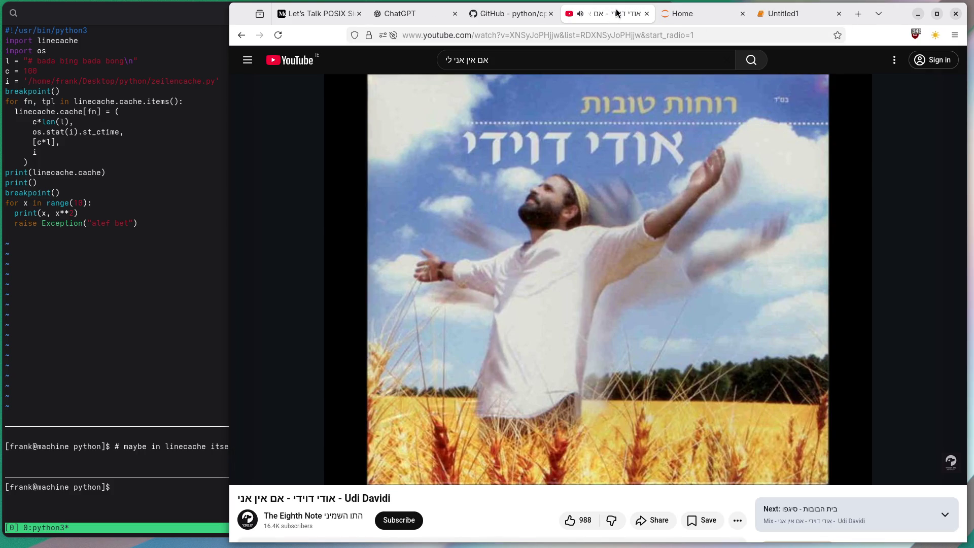
left_click(493, 59)
triple_click(566, 60)
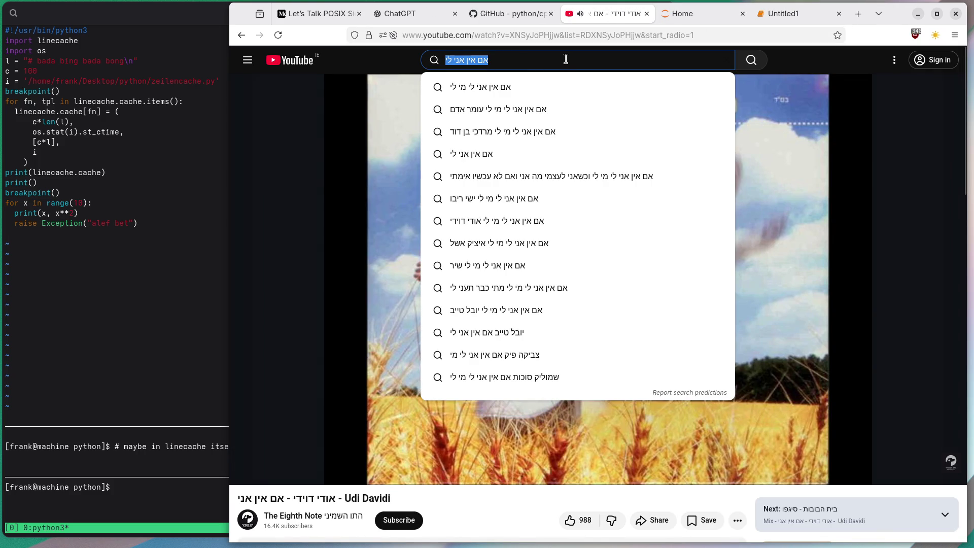
key("BackSpace")
type("yiddish german")
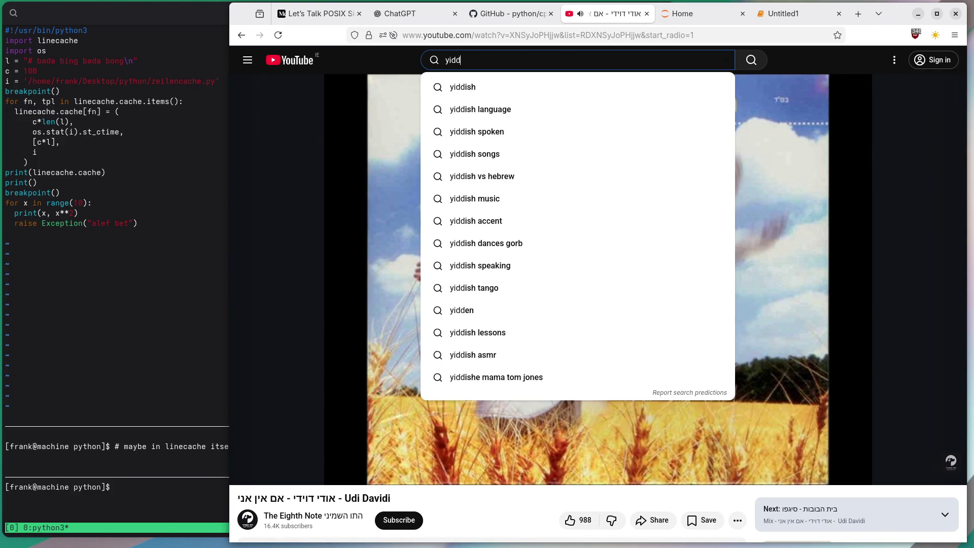
key("Return")
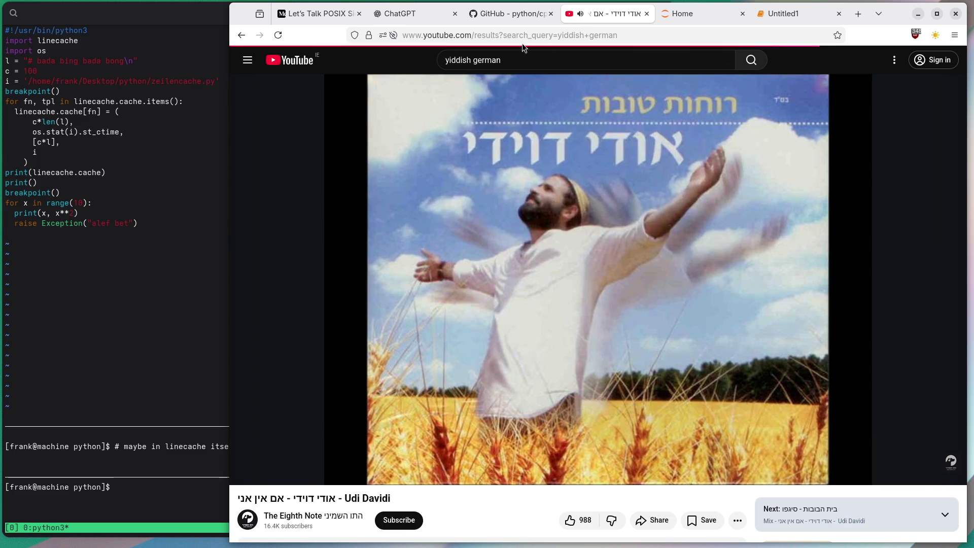
scroll(457, 152, "down", 5)
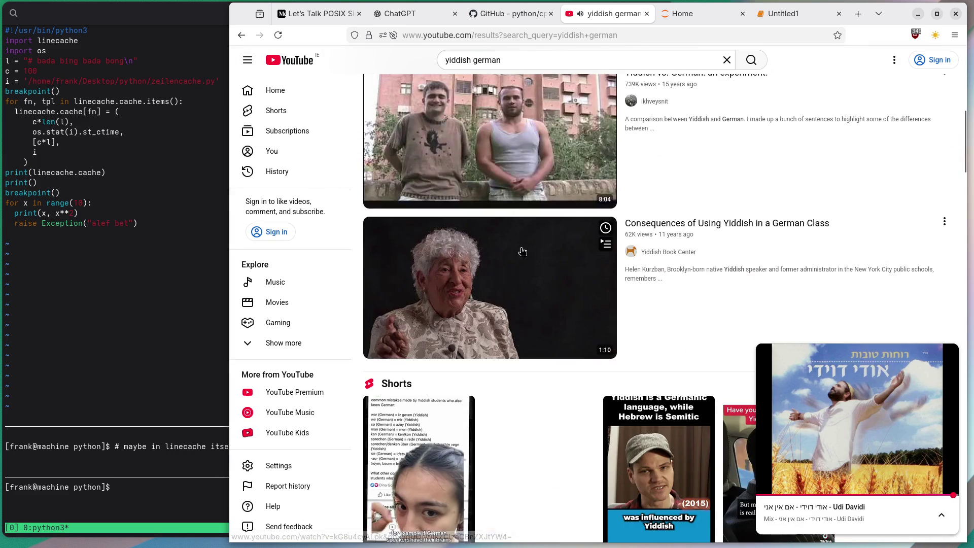
left_click(470, 150)
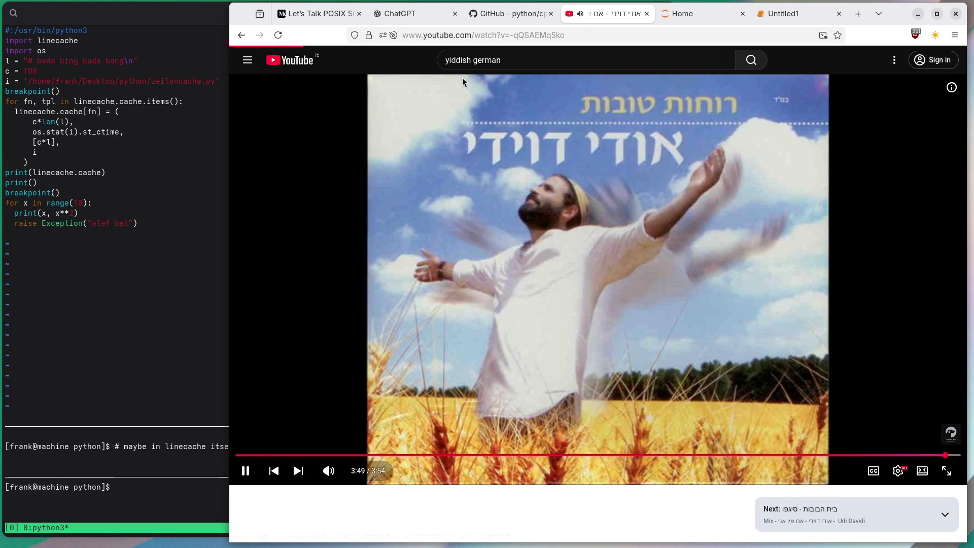
Skip forward four times with the right arrow, then back twice, landing just under a minute in
key("Right")
key("Right")
key("Right")
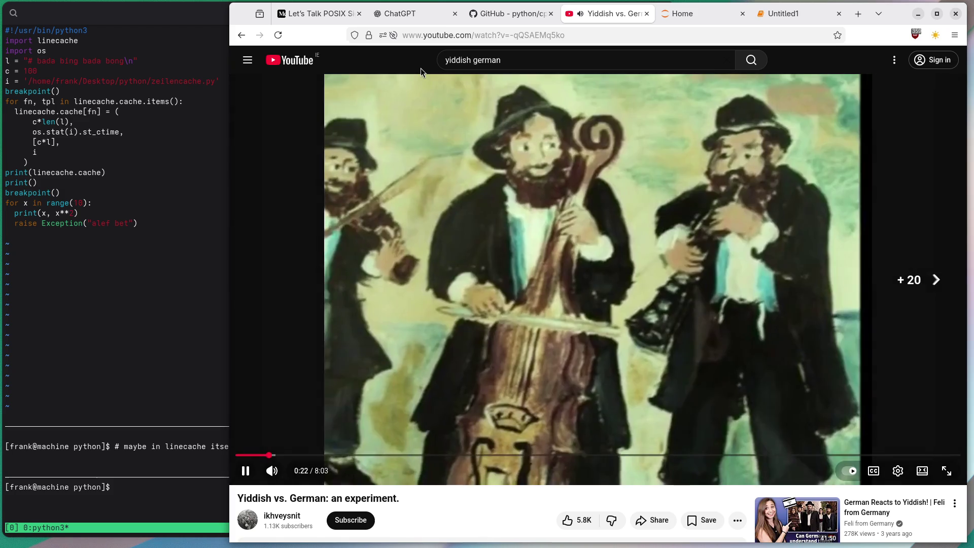
key("Right")
key("Right")
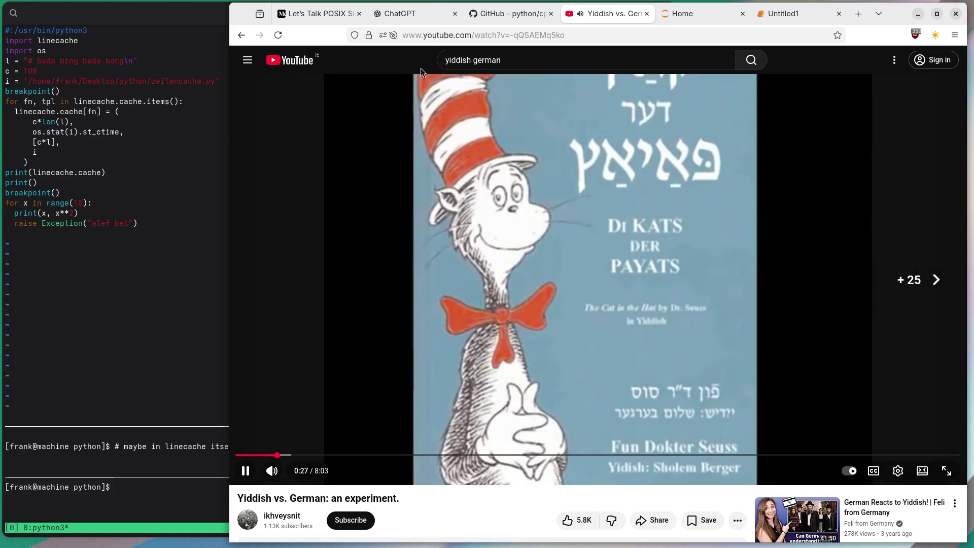
key("Right")
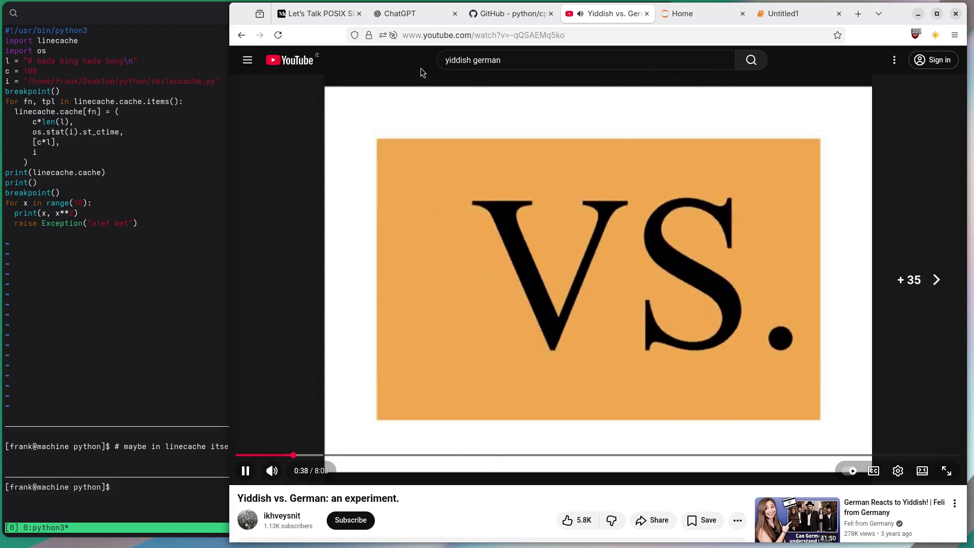
key("Right")
key("Right")
key("Right")
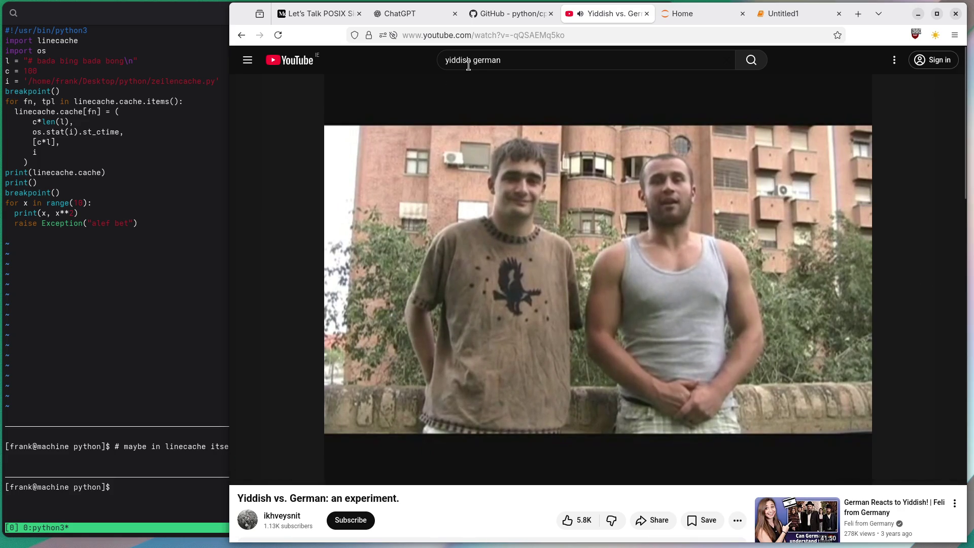
key("Left")
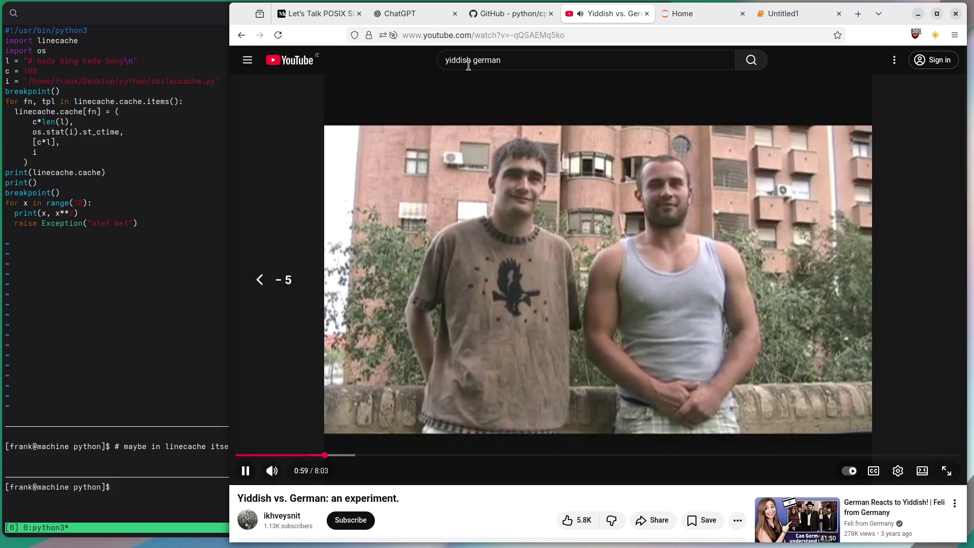
key("Left")
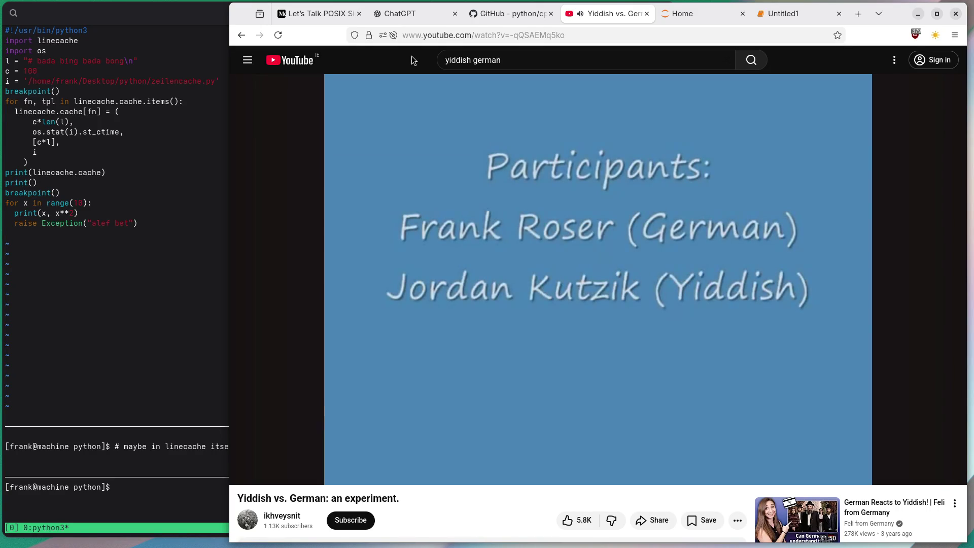
Pause the video at 7:52 of 8:03 on the participant credits
left_click(420, 215)
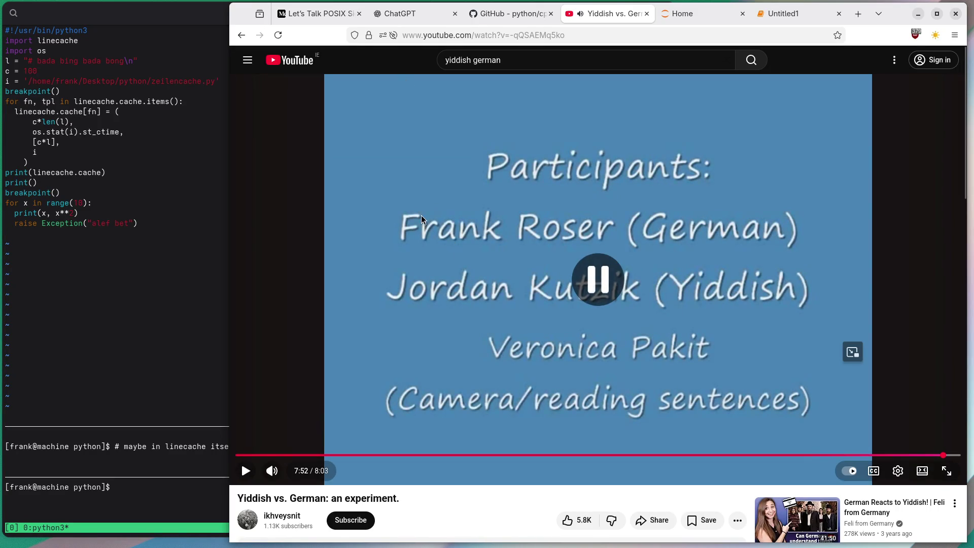
Replace the 'yiddish german' query with 'jordan kutzik' and run the search
double_click(610, 63)
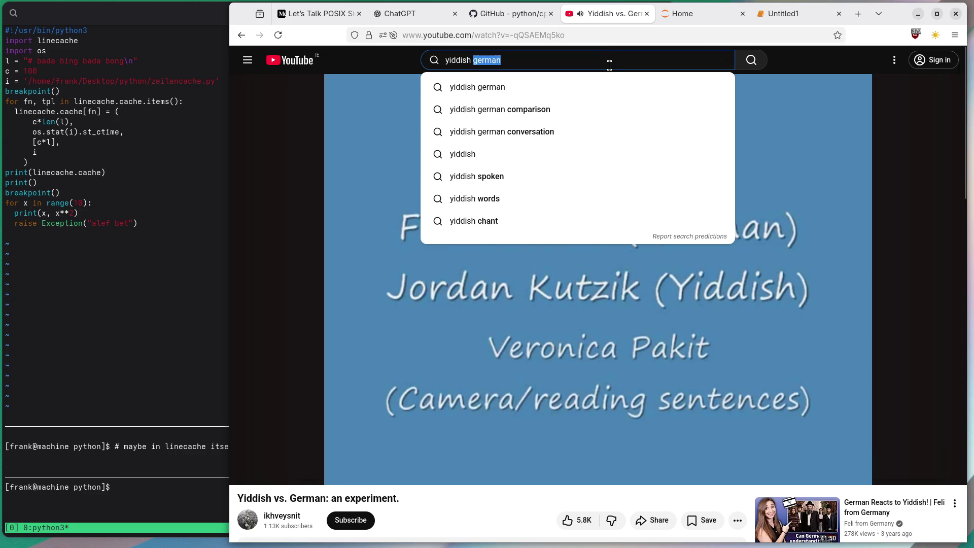
triple_click(607, 66)
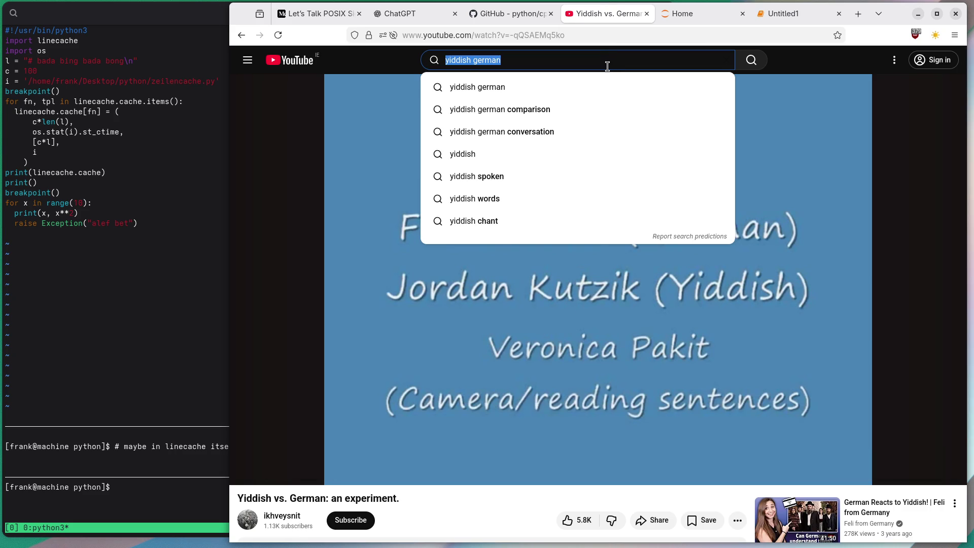
type("jordan kutzi")
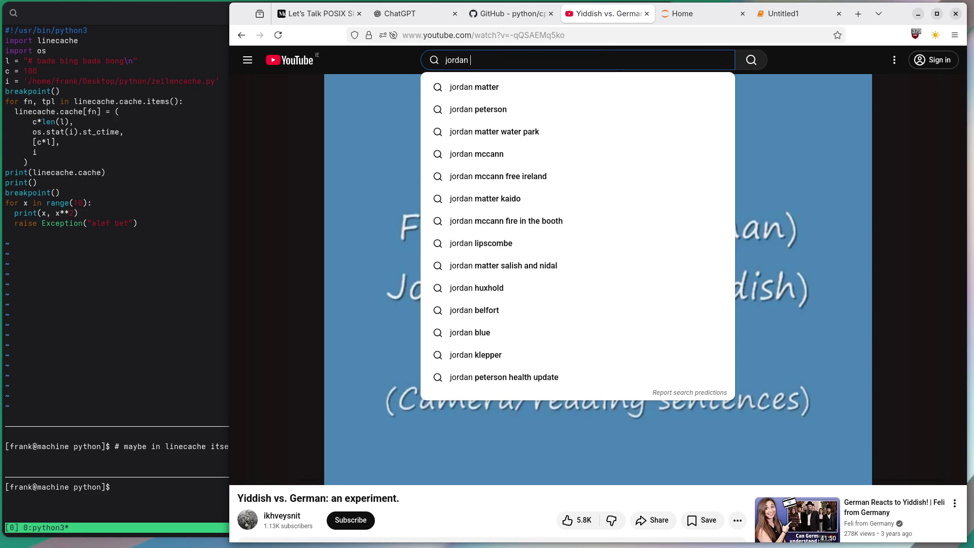
type("k")
key("Return")
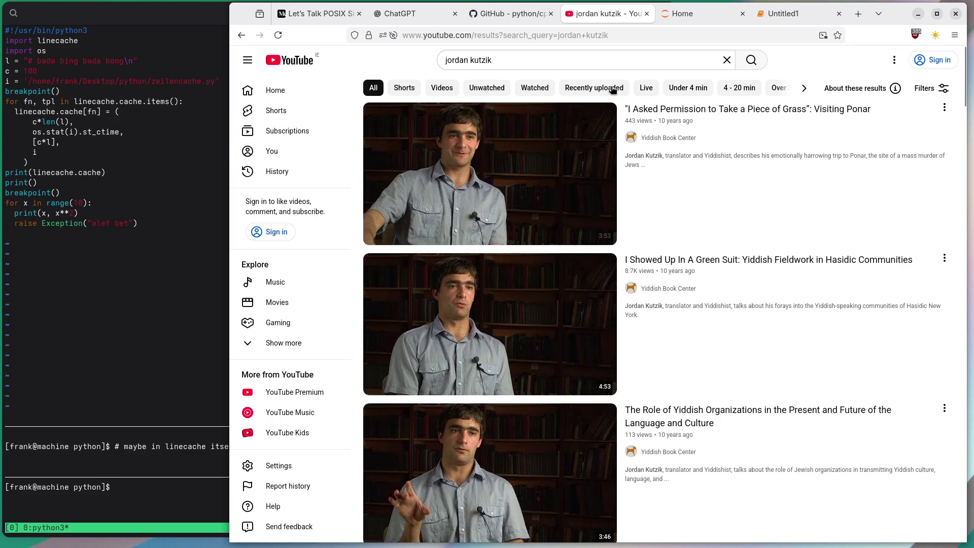
mouse_move(805, 112)
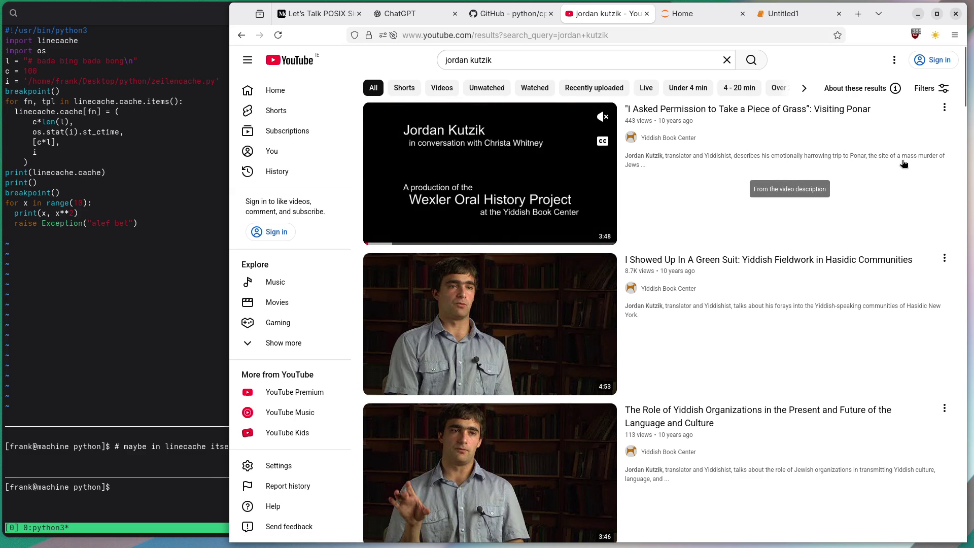
scroll(801, 162, "down", 3)
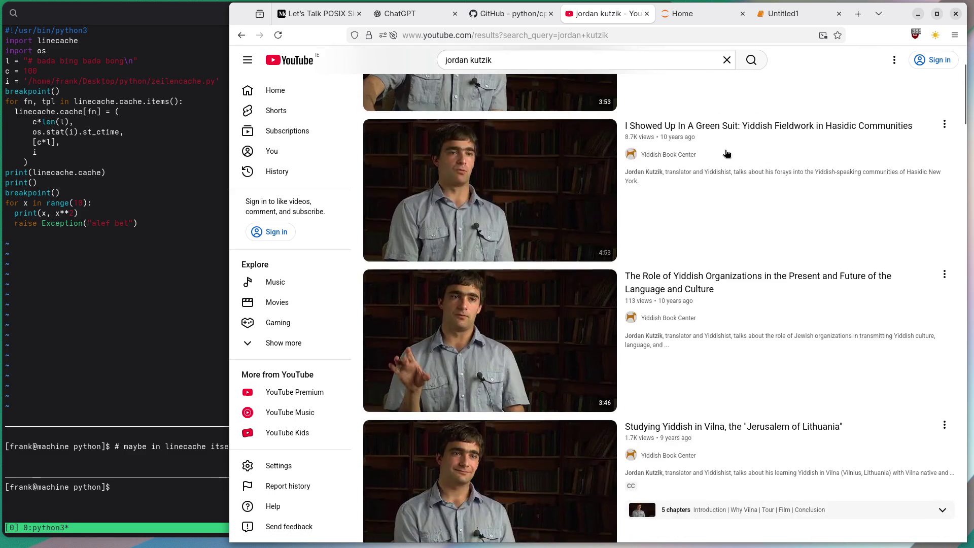
mouse_move(709, 130)
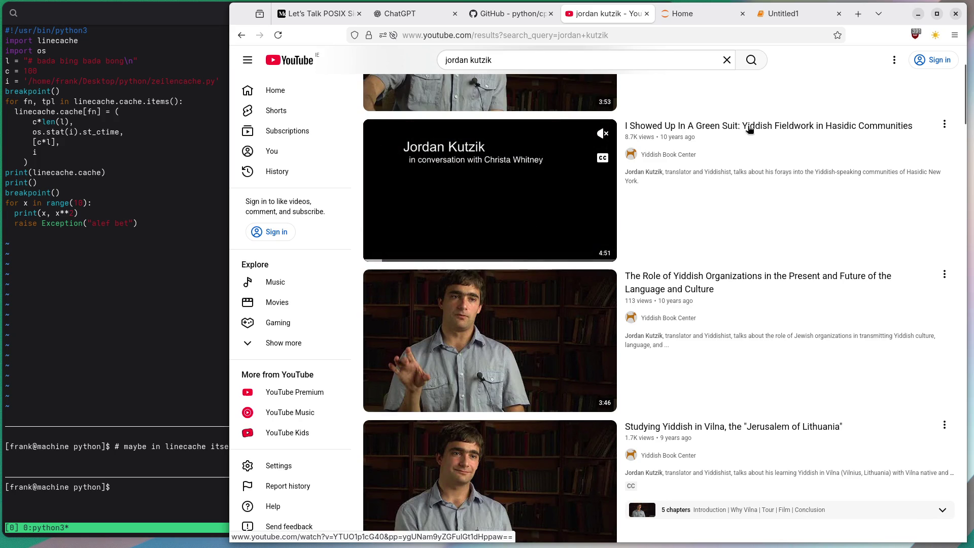
scroll(765, 178, "down", 2)
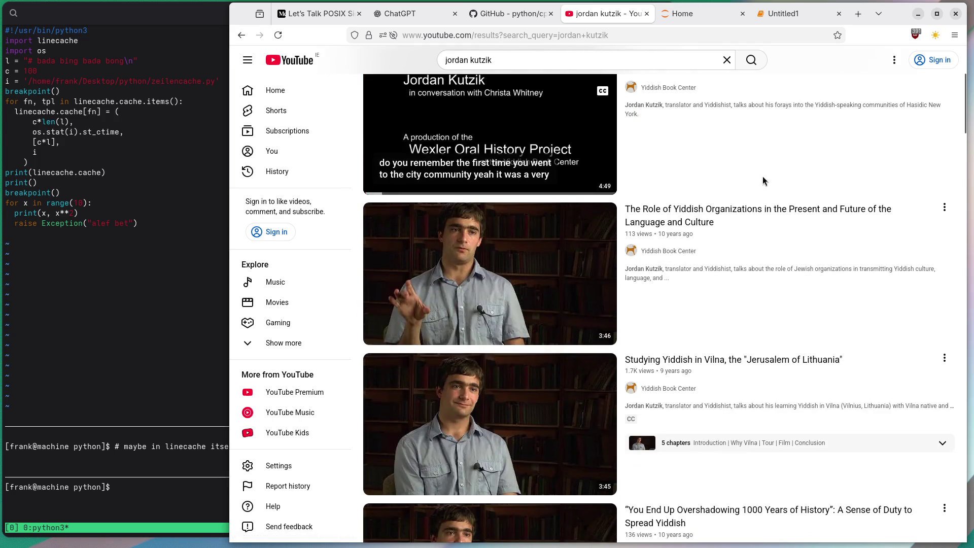
mouse_move(683, 228)
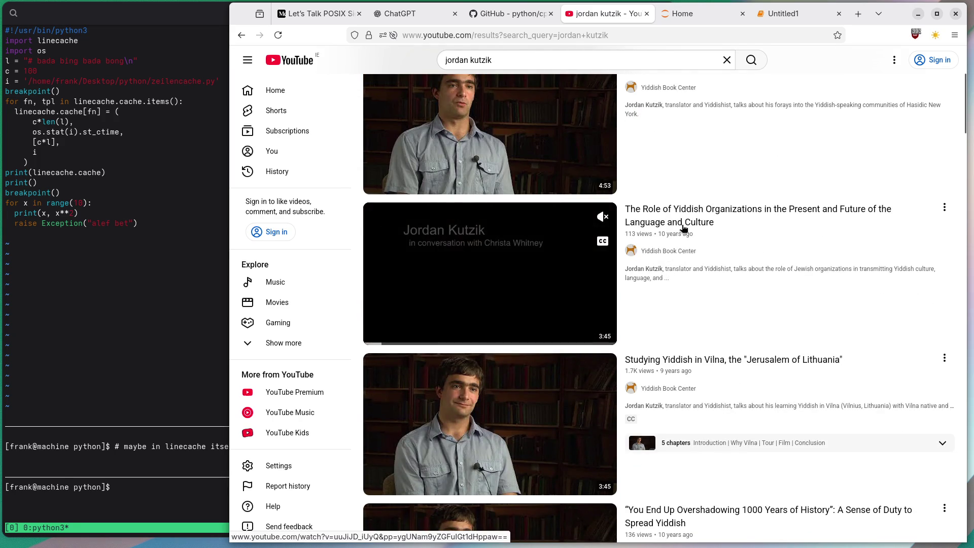
scroll(683, 228, "down", 5)
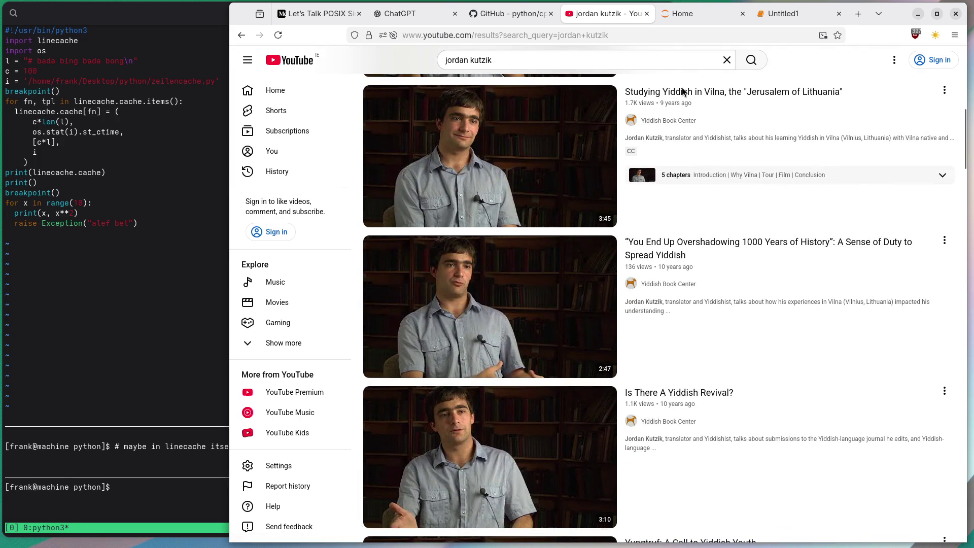
mouse_move(729, 97)
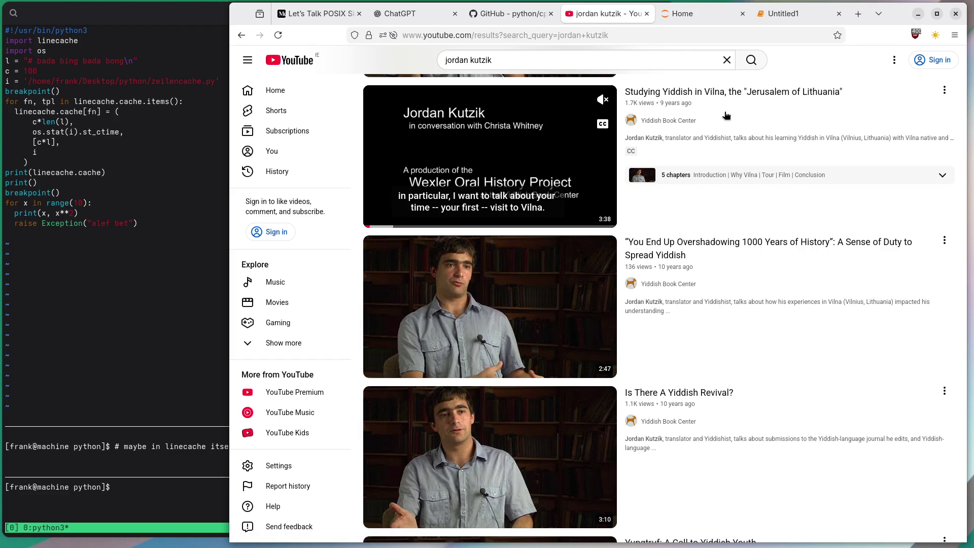
scroll(726, 115, "down", 2)
scroll(726, 116, "down", 2)
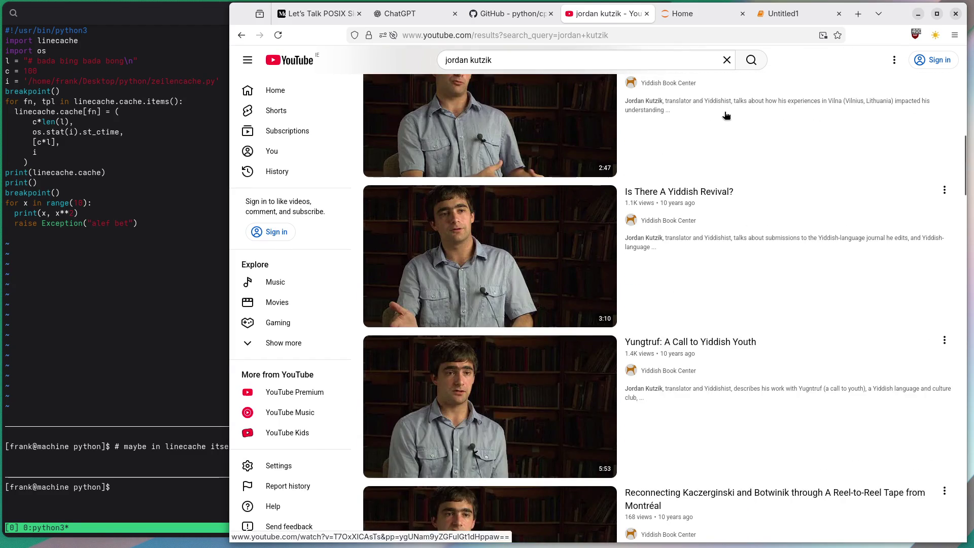
scroll(726, 116, "up", 1)
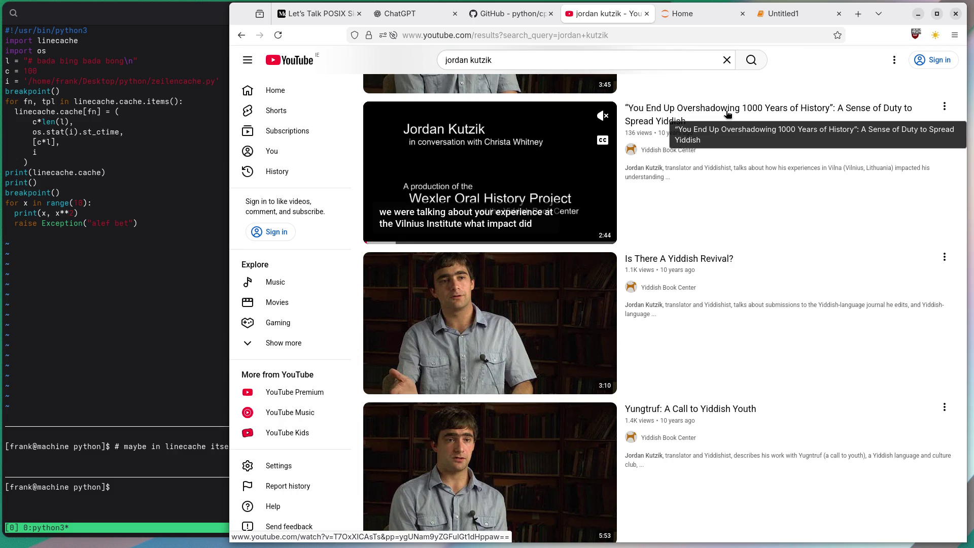
scroll(729, 113, "down", 1)
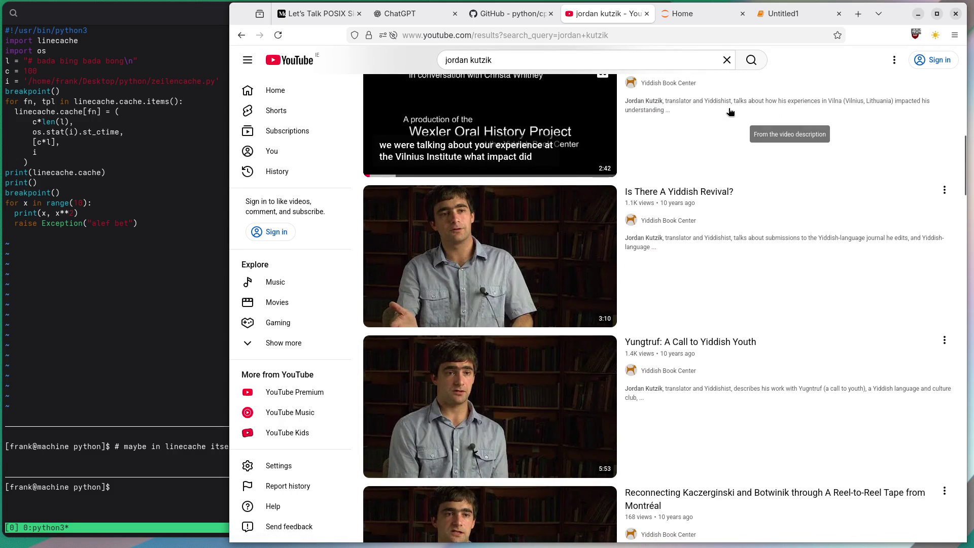
scroll(730, 112, "down", 6)
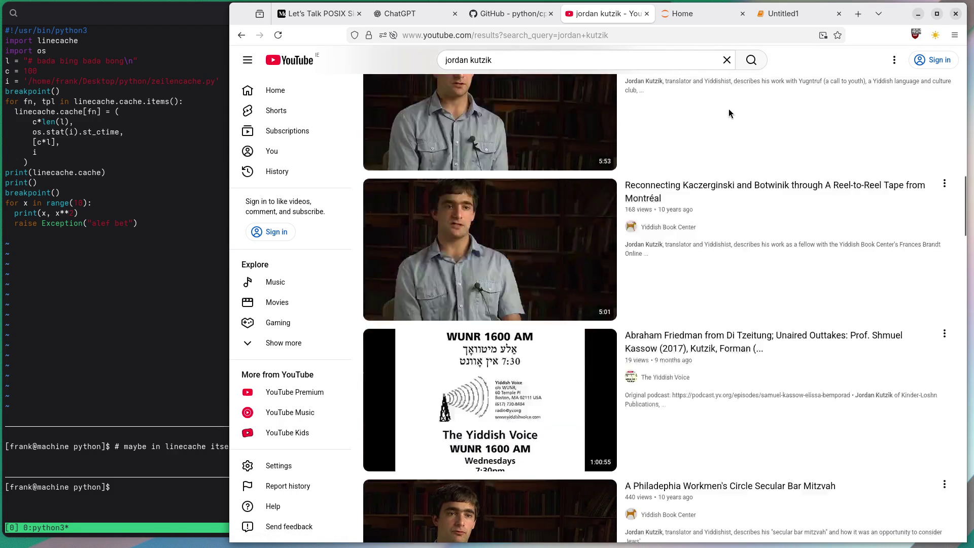
scroll(730, 112, "down", 4)
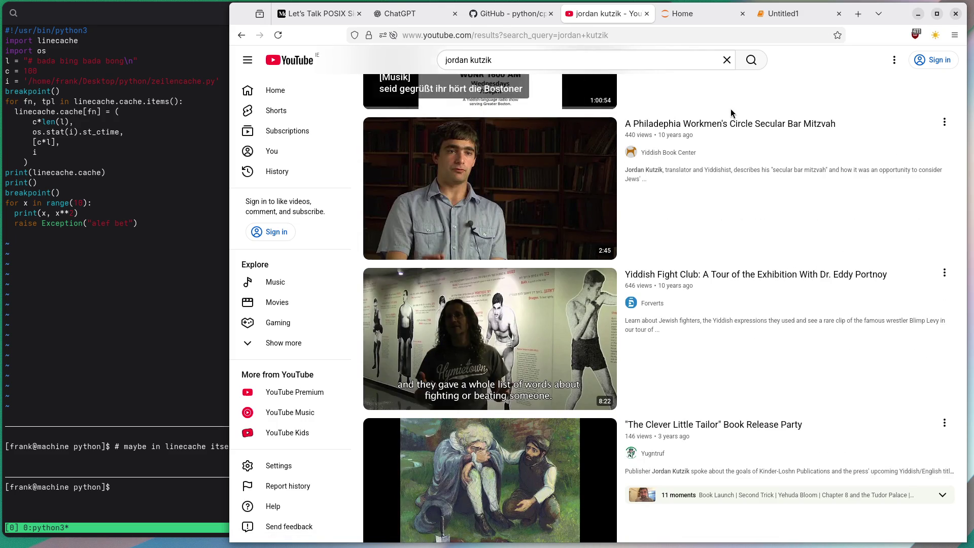
scroll(731, 112, "down", 3)
scroll(732, 111, "down", 1)
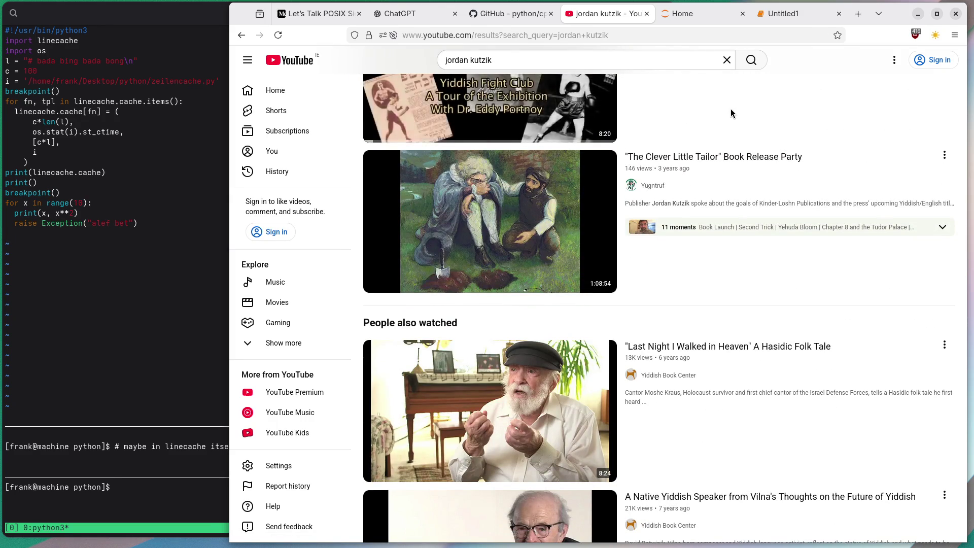
scroll(730, 111, "down", 4)
scroll(732, 111, "down", 3)
scroll(731, 111, "up", 14)
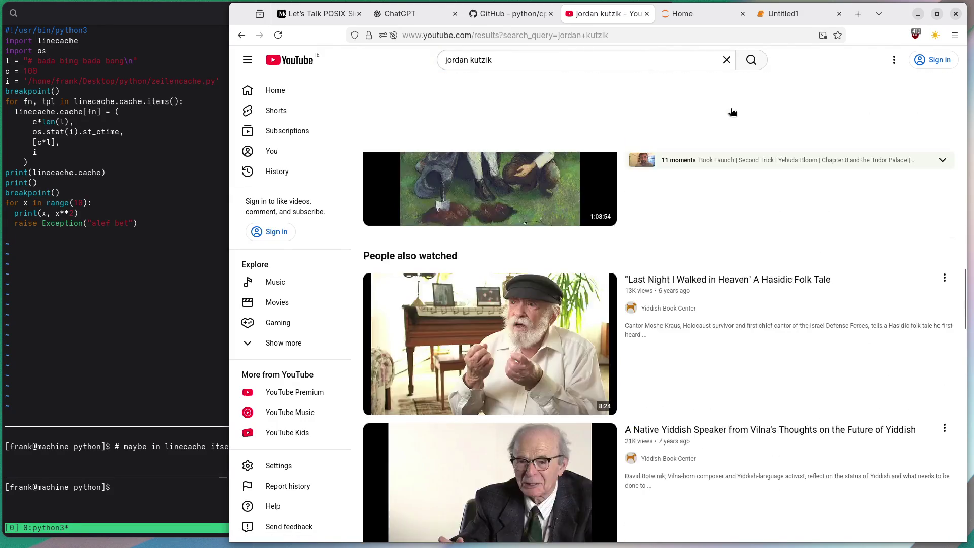
scroll(731, 111, "up", 15)
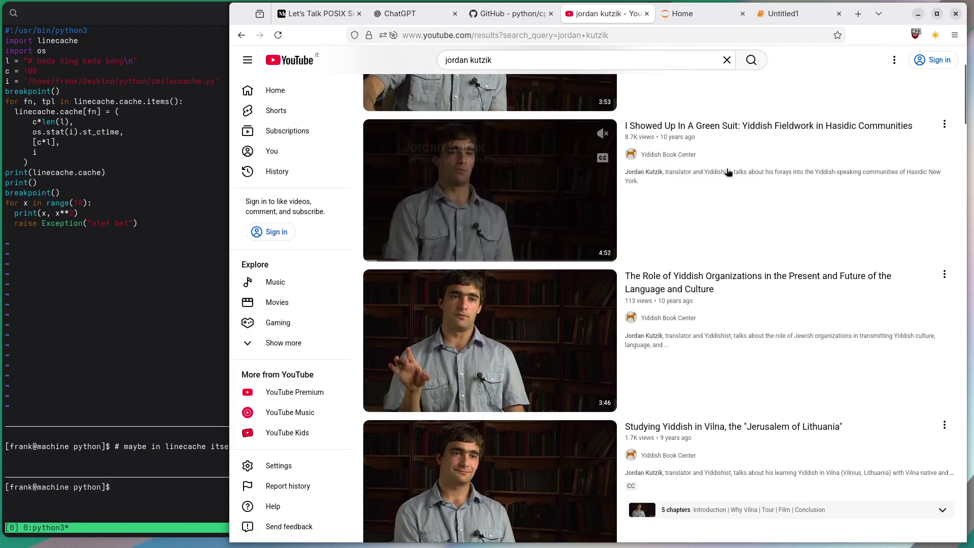
scroll(695, 259, "down", 4)
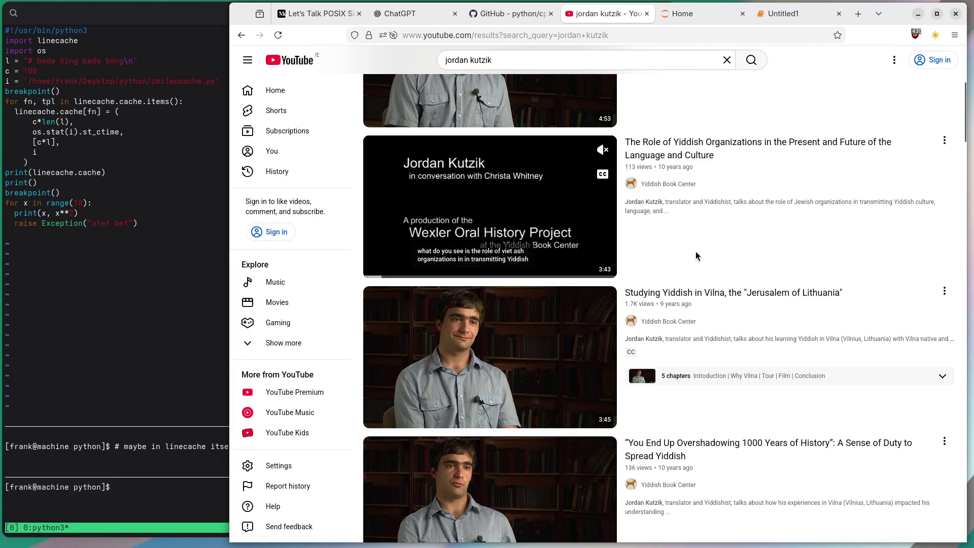
scroll(694, 256, "down", 1)
scroll(694, 255, "down", 3)
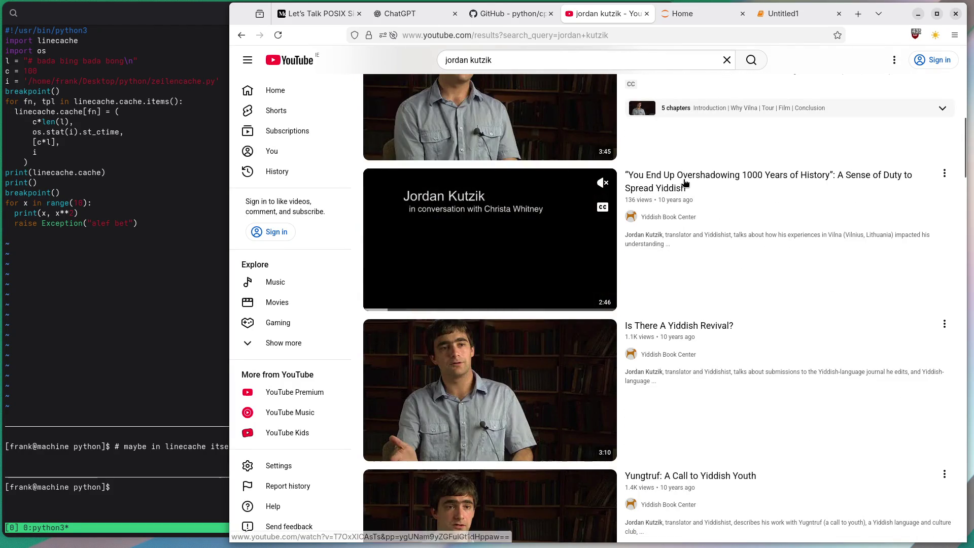
left_click(685, 184)
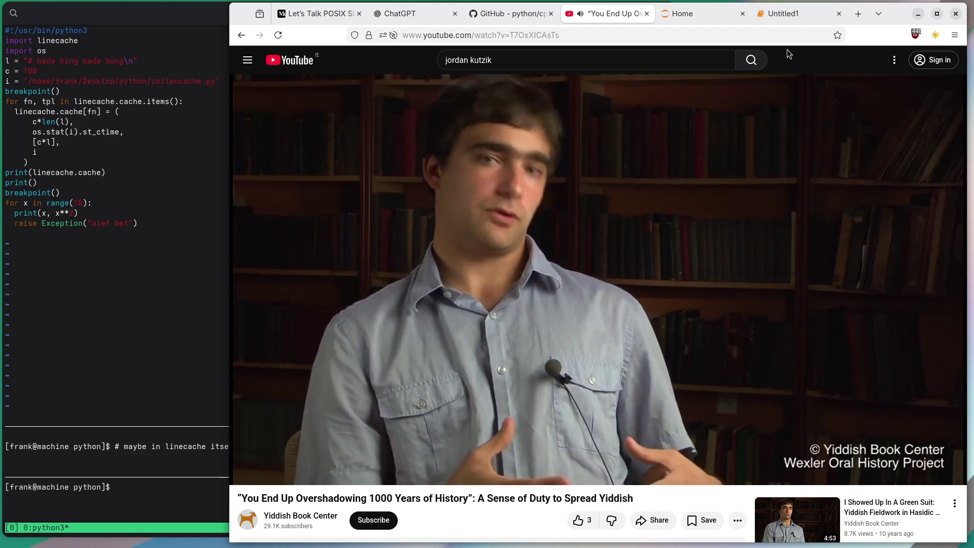
Type an unsubmitted remark about the video's 136 views in 10 years in the address bar
scroll(787, 50, "down", 1)
scroll(787, 49, "down", 2)
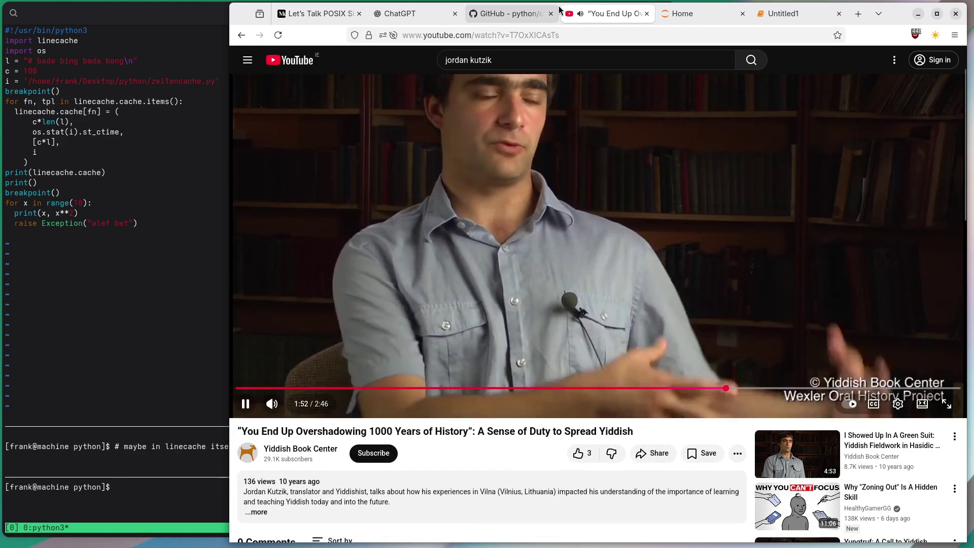
key("ctrl+l")
type("136 views i")
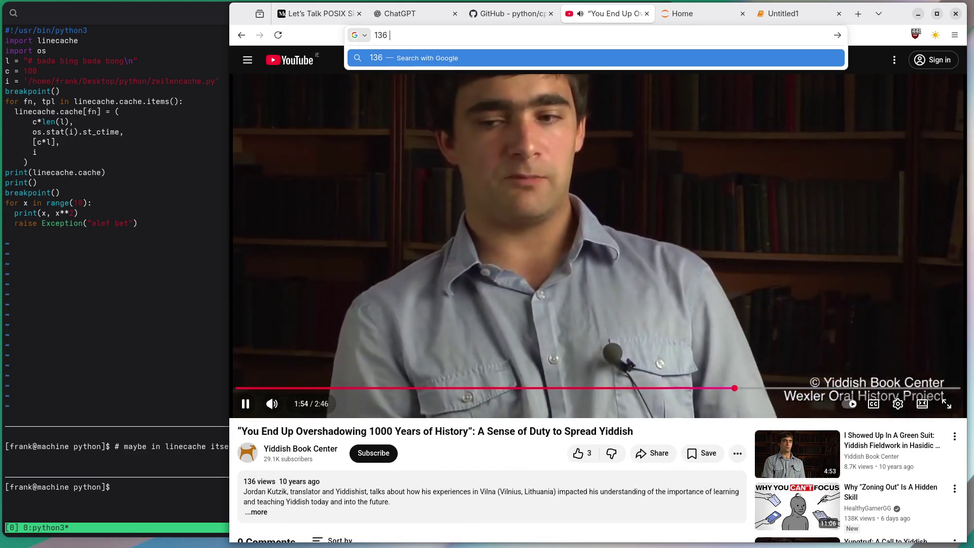
type("n 10 yea")
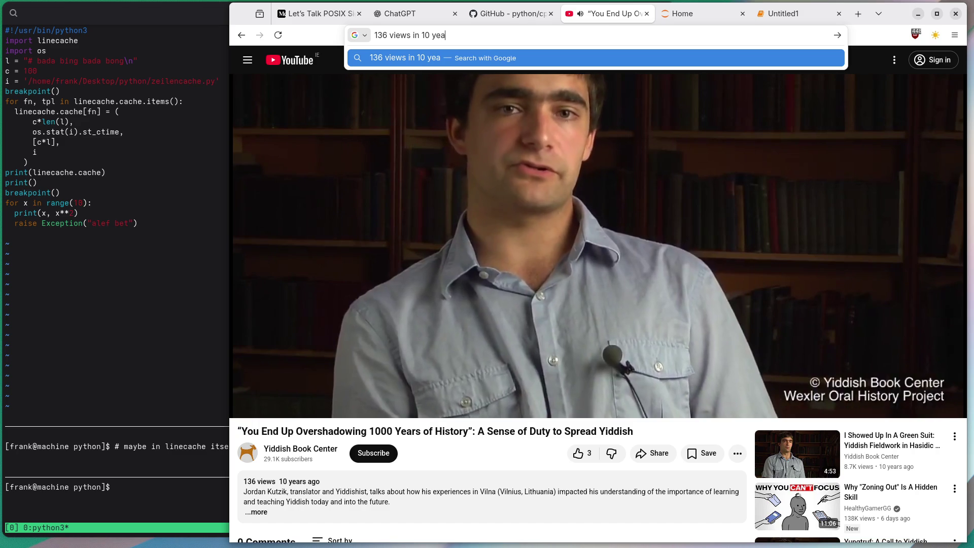
type("rs. because people are retar")
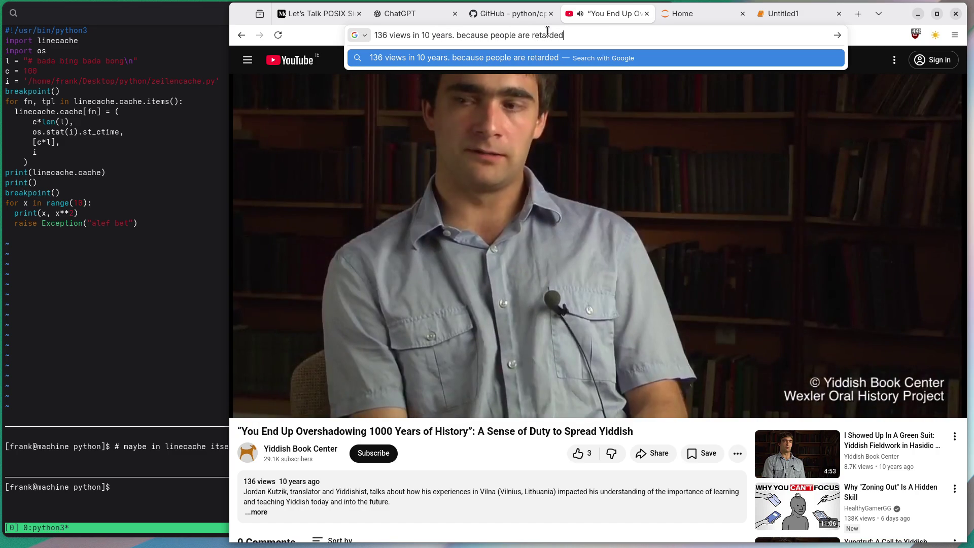
key("Escape")
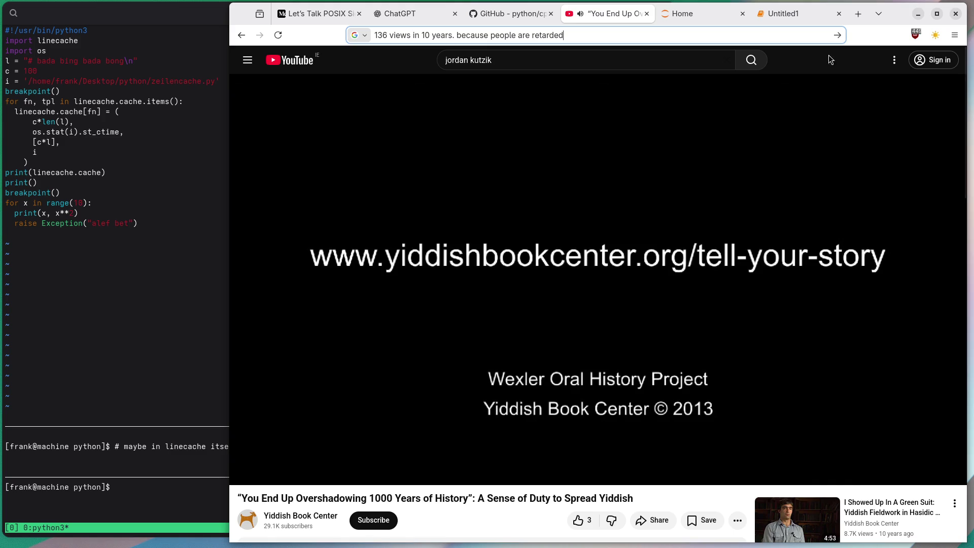
scroll(506, 343, "down", 6)
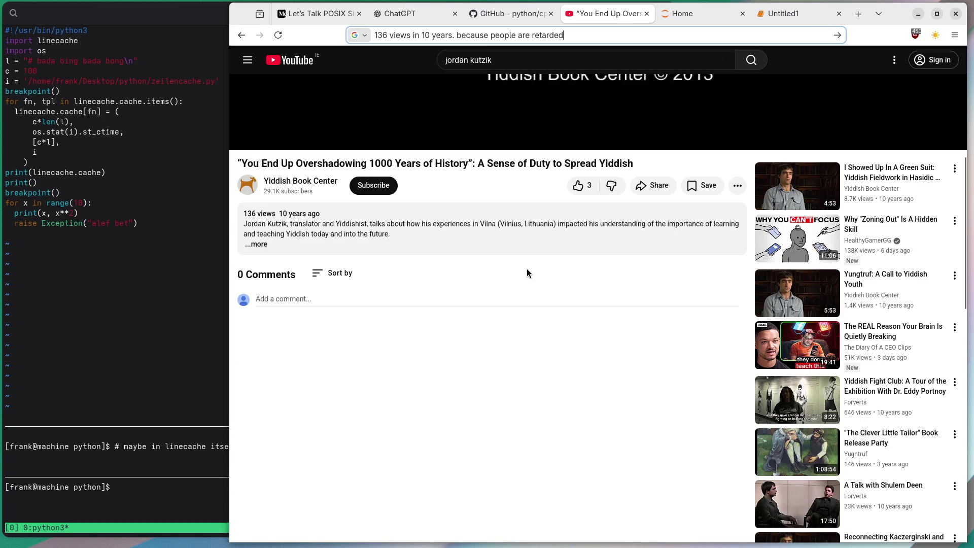
Scroll back up to the finished Overshadowing video and select the old search query
mouse_move(256, 217)
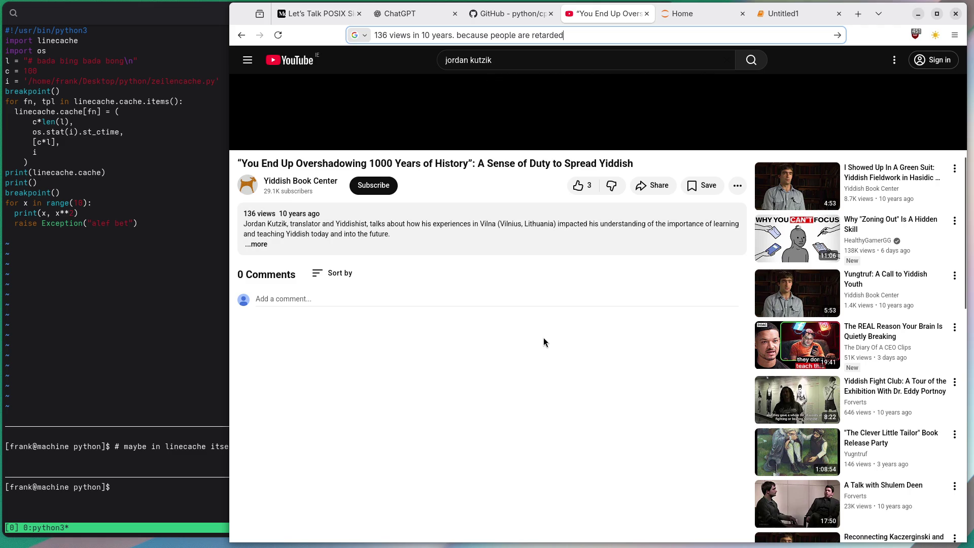
scroll(544, 337, "up", 5)
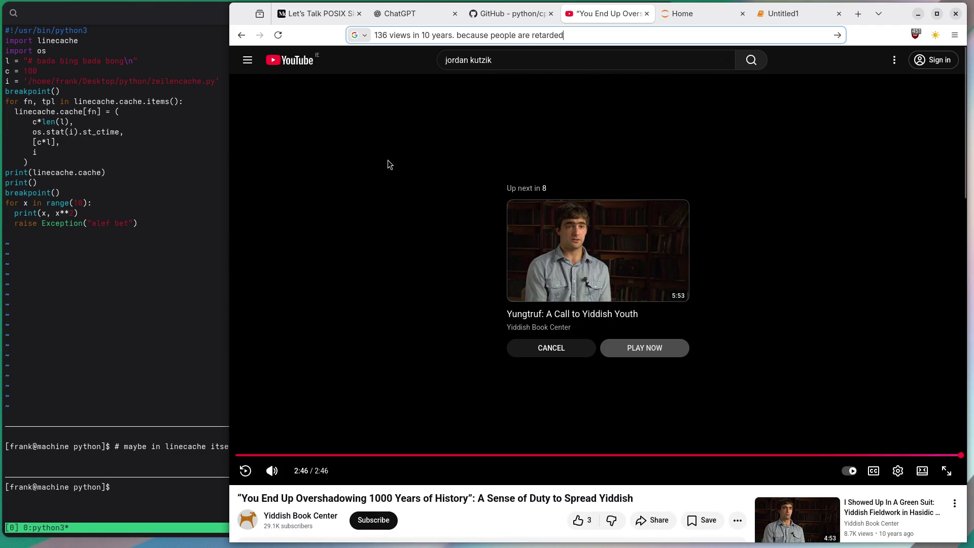
triple_click(467, 60)
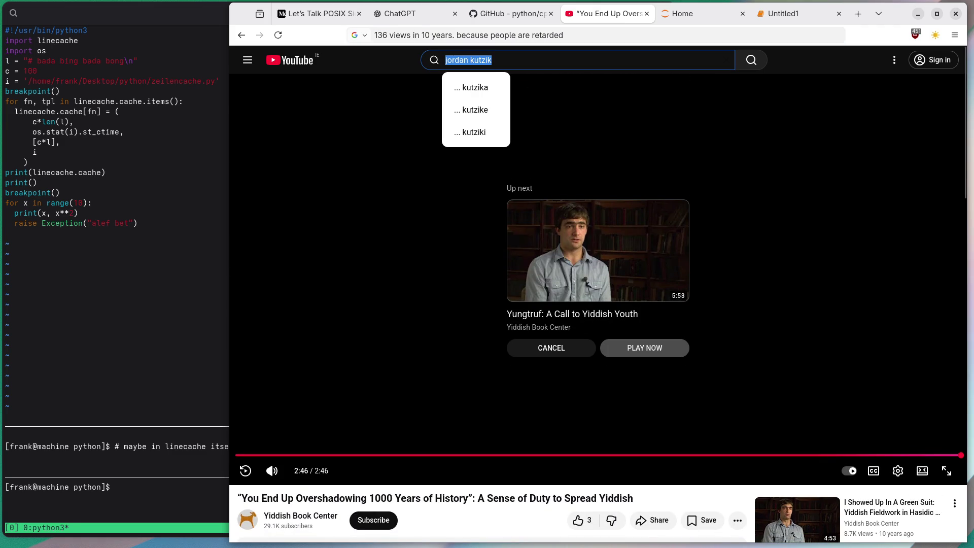
Search YouTube for 'indian democracy people' and scroll through the results
type("indian demo")
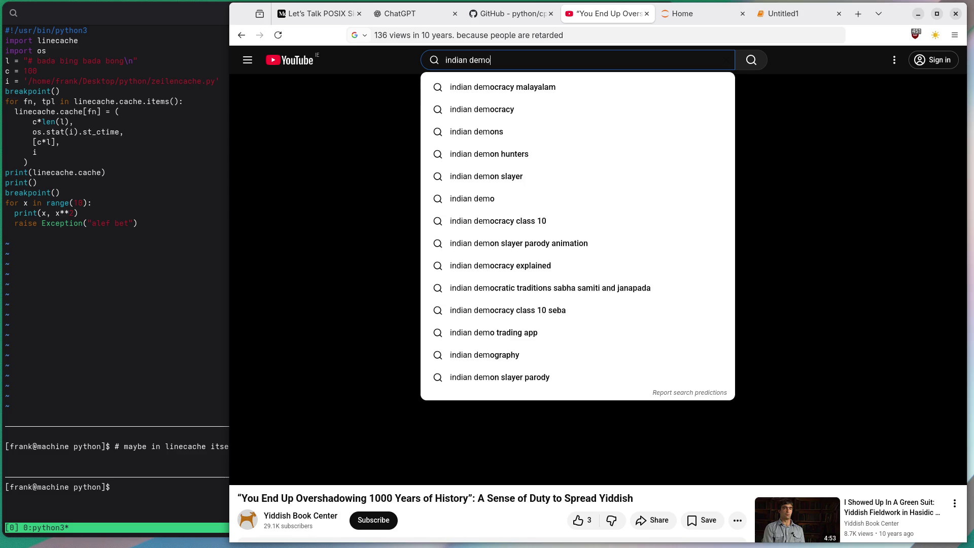
type("cracy people")
key("Return")
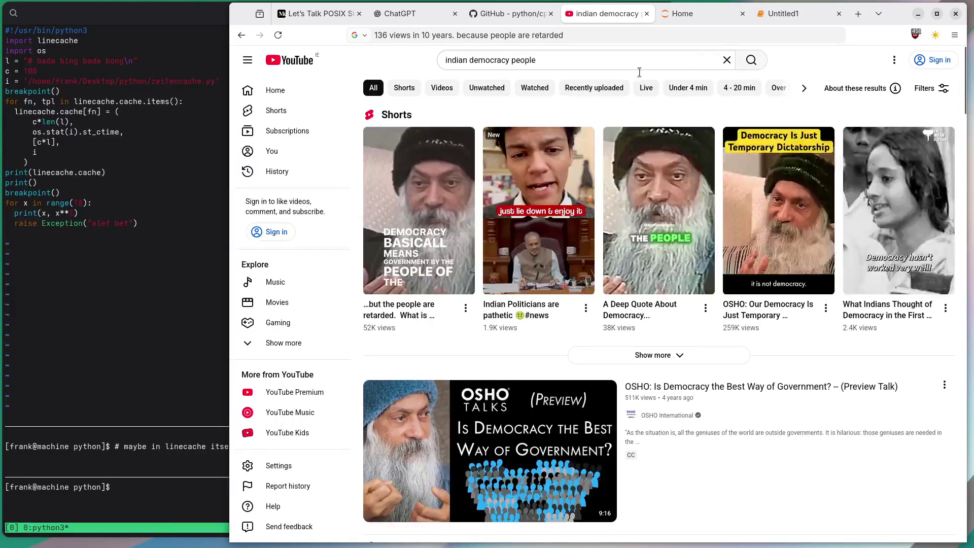
scroll(600, 408, "down", 5)
scroll(601, 409, "down", 15)
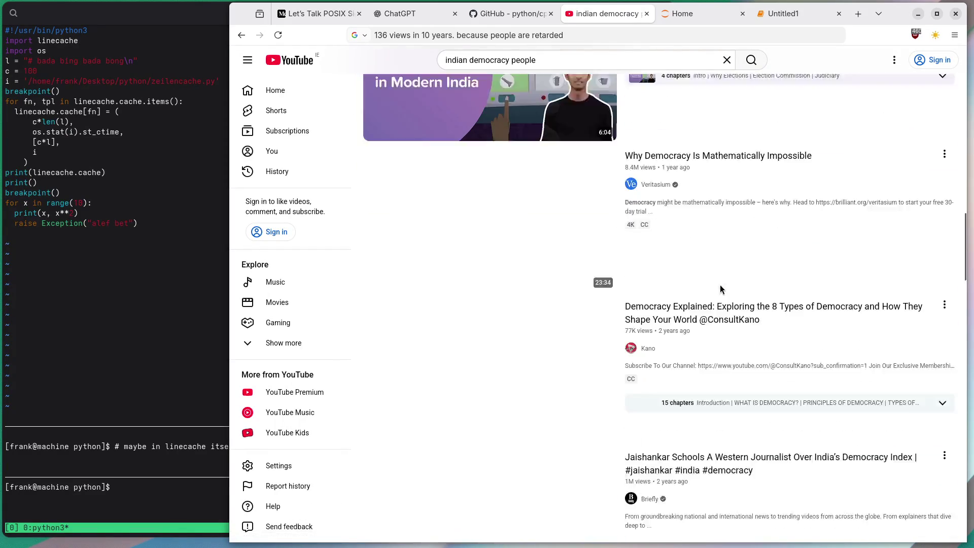
Search for 'but the people are retarded' and open the 'Democracy?? but people are retarded!!!' video
left_click(515, 56)
key("ctrl+a")
type("but the peop")
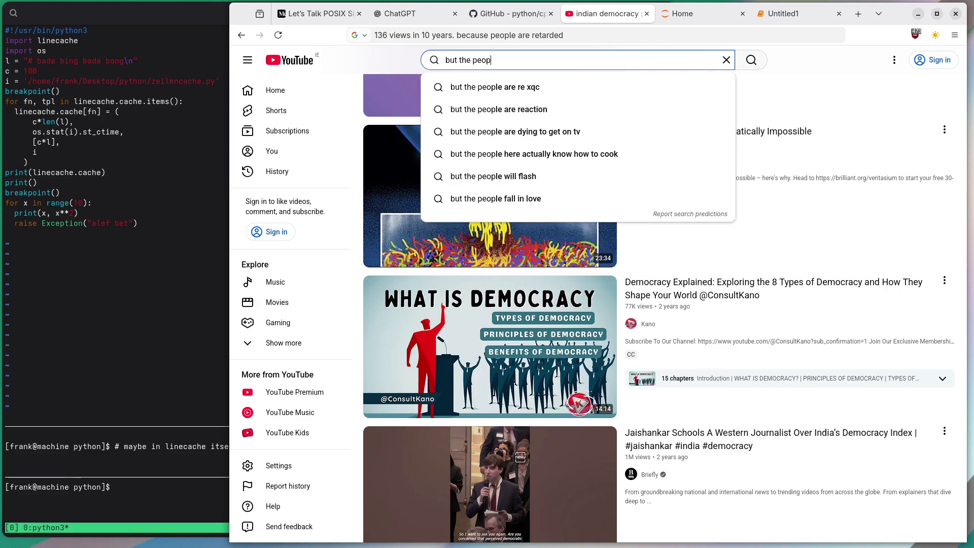
type("le are retarded")
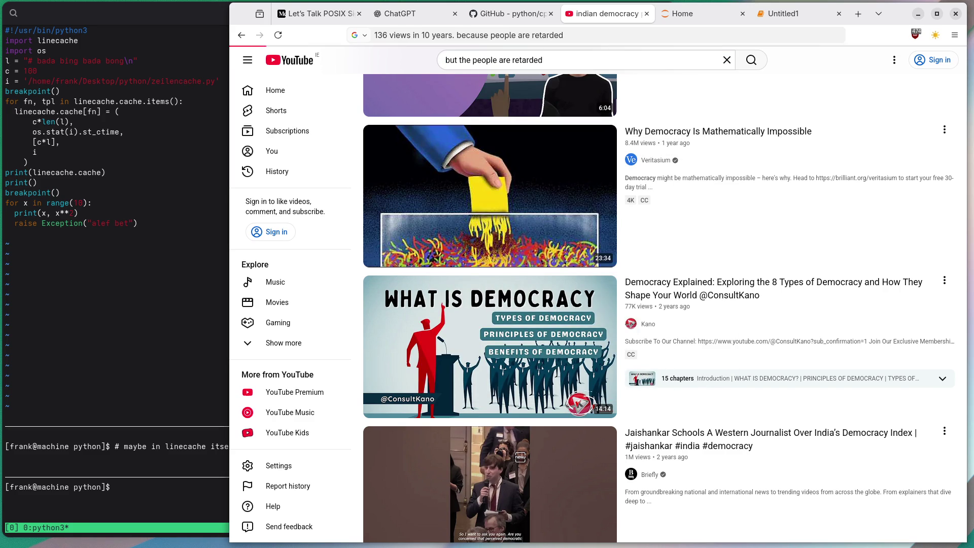
key("Return")
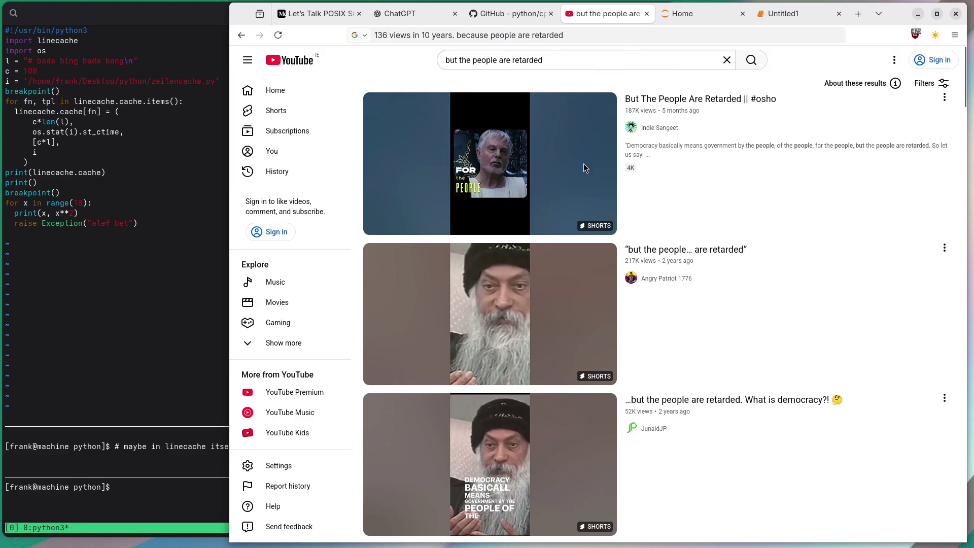
scroll(821, 237, "down", 1)
scroll(713, 234, "down", 5)
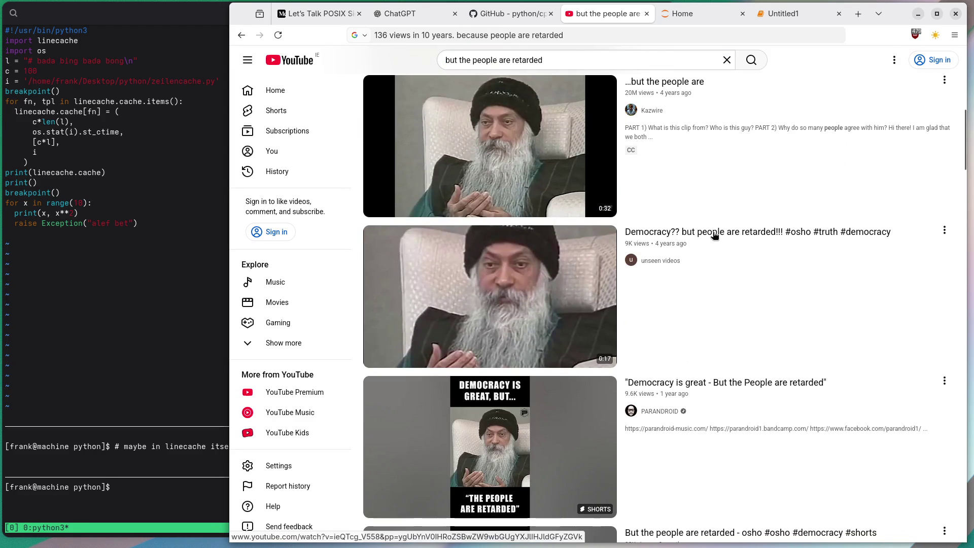
left_click(484, 283)
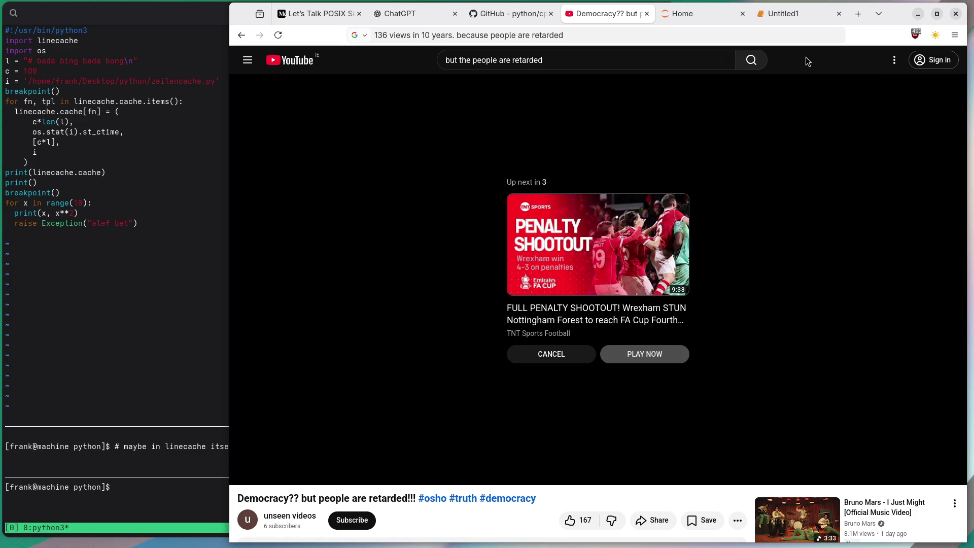
Replay the 'Democracy?? but people are retarded!!!' clip from the start instead of autoplaying the next video
left_click(542, 61)
left_click(390, 64)
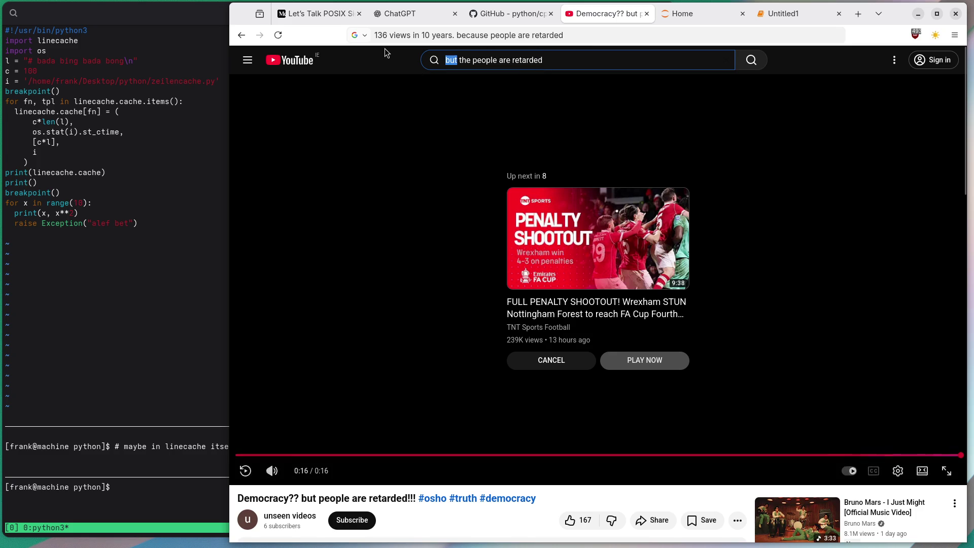
double_click(533, 65)
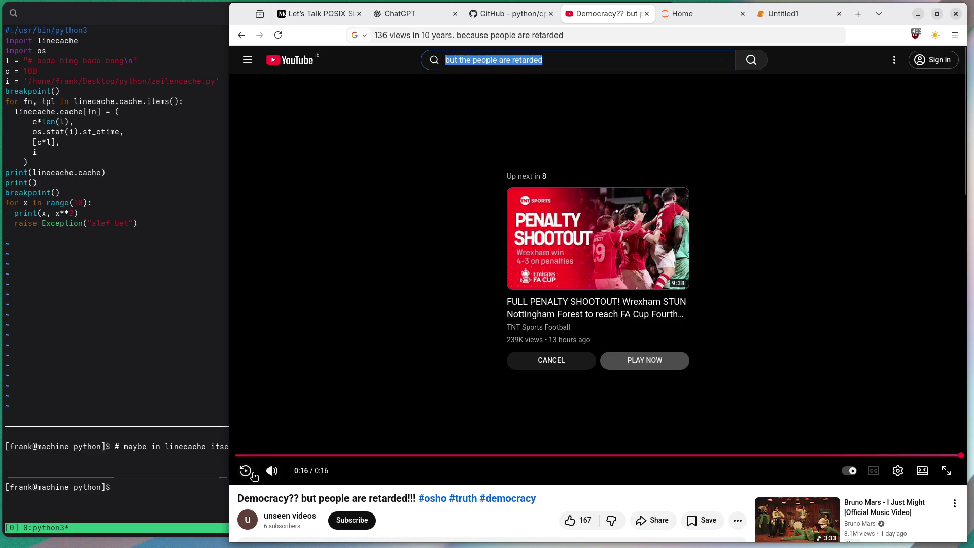
left_click(245, 472)
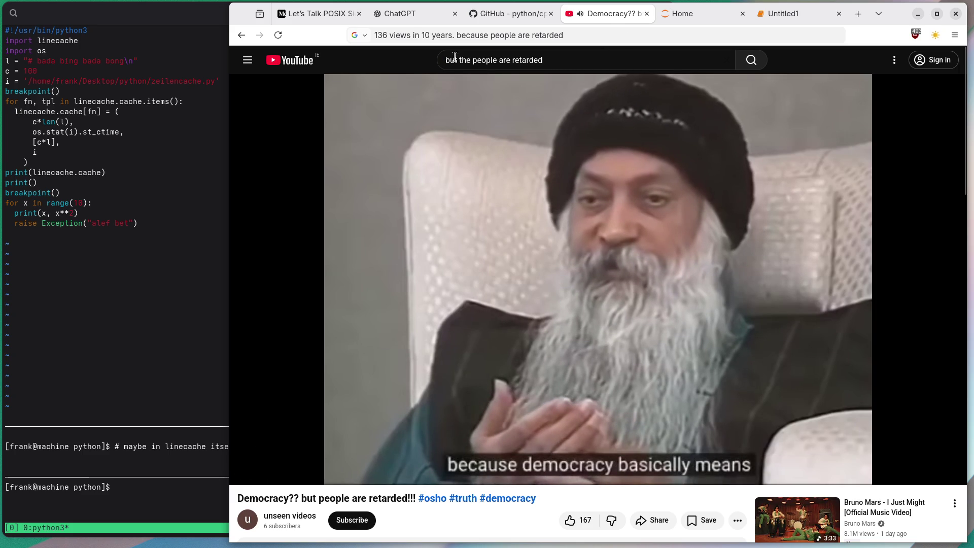
triple_click(502, 61)
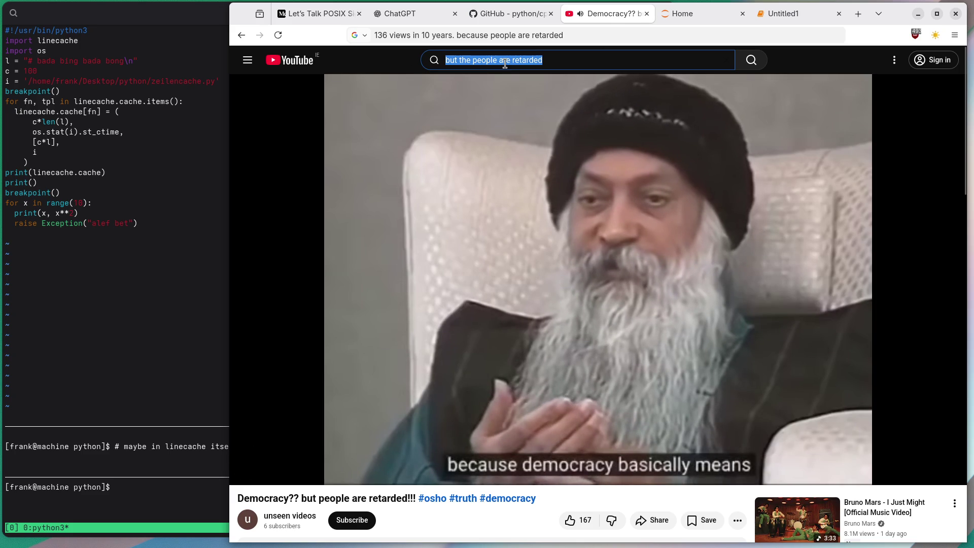
type("yiddish or")
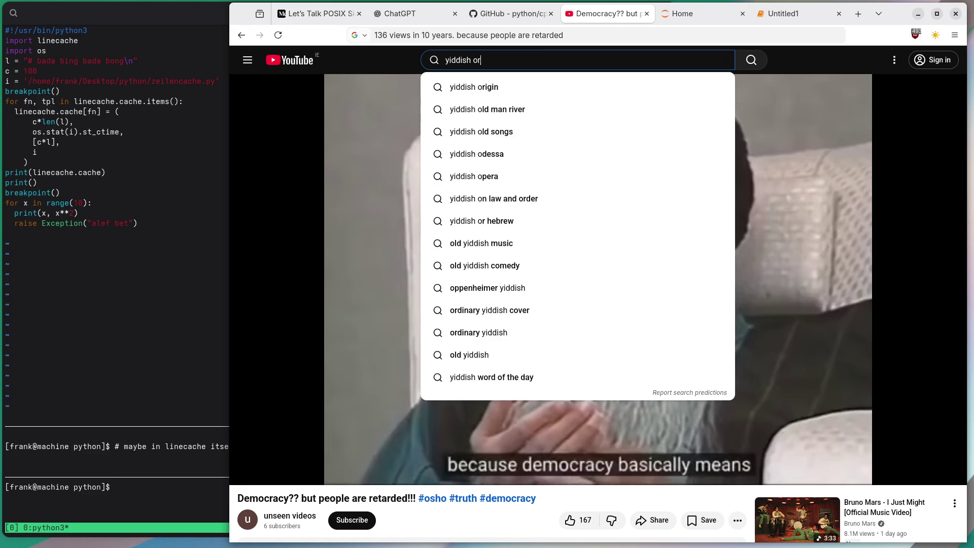
type("che")
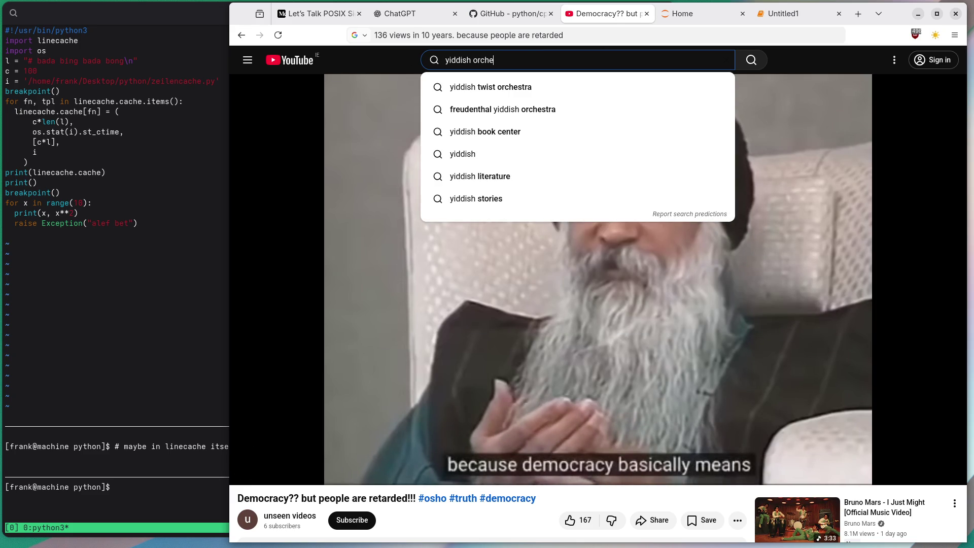
key("Down")
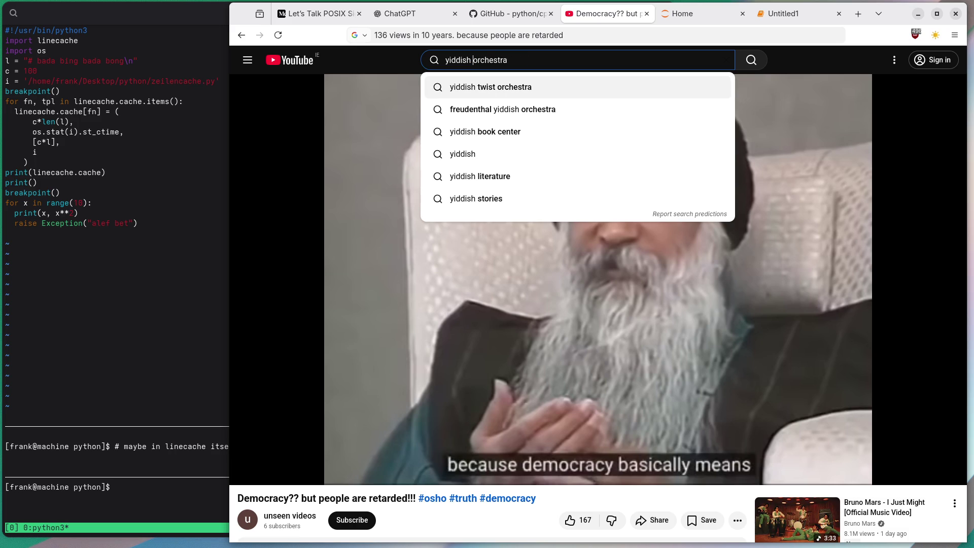
key("Return")
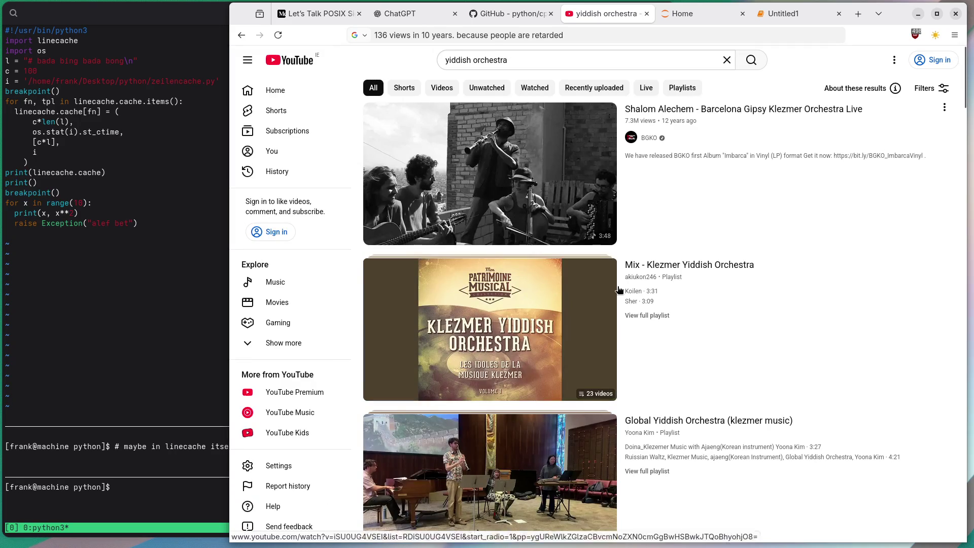
scroll(788, 358, "down", 6)
scroll(786, 358, "down", 8)
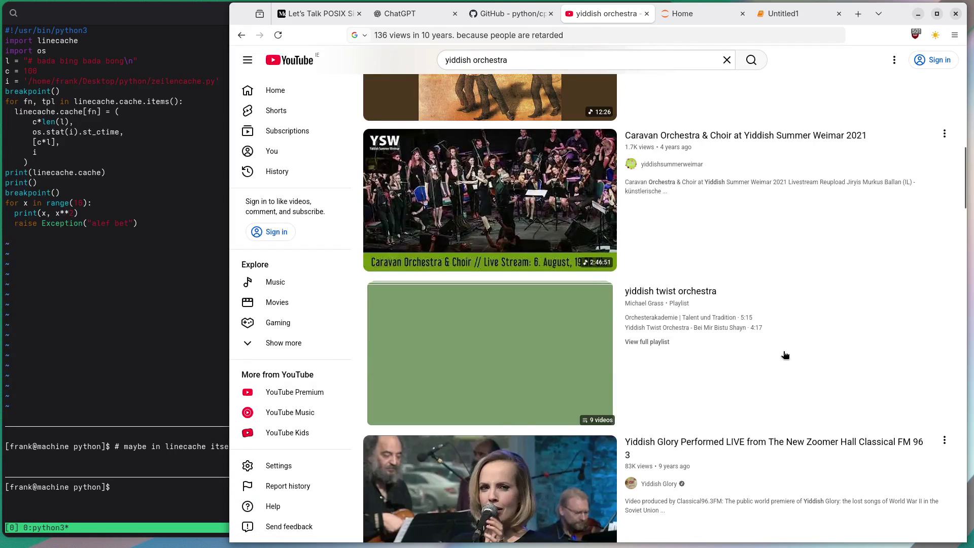
scroll(785, 355, "down", 4)
scroll(783, 356, "down", 20)
scroll(773, 350, "down", 15)
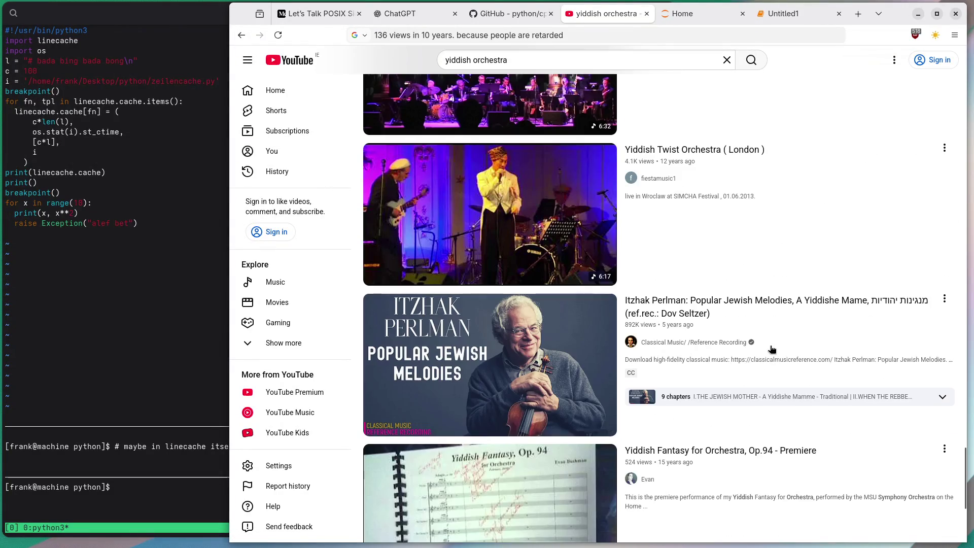
scroll(771, 349, "up", 4)
scroll(768, 347, "down", 8)
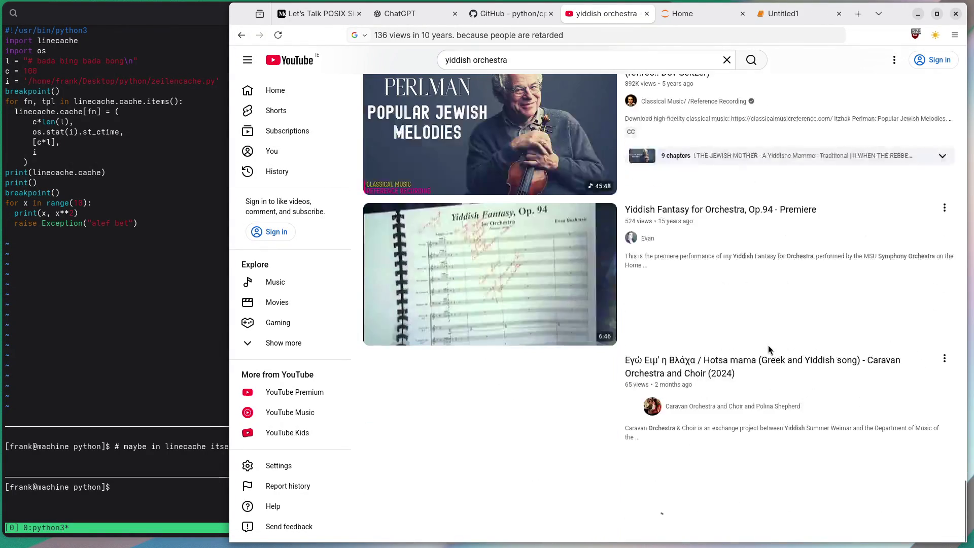
scroll(768, 345, "down", 5)
scroll(768, 345, "down", 7)
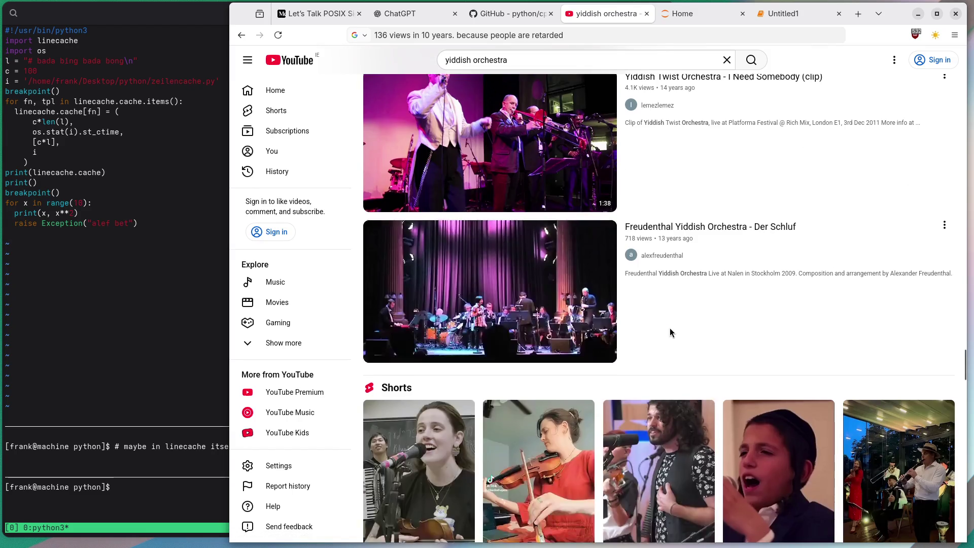
scroll(669, 330, "down", 10)
scroll(670, 330, "down", 3)
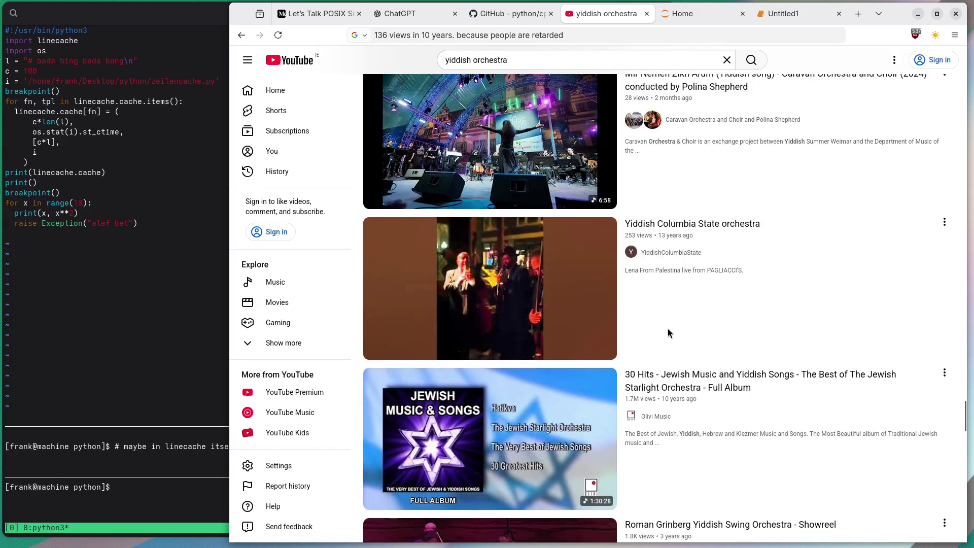
scroll(667, 328, "down", 10)
scroll(642, 330, "down", 18)
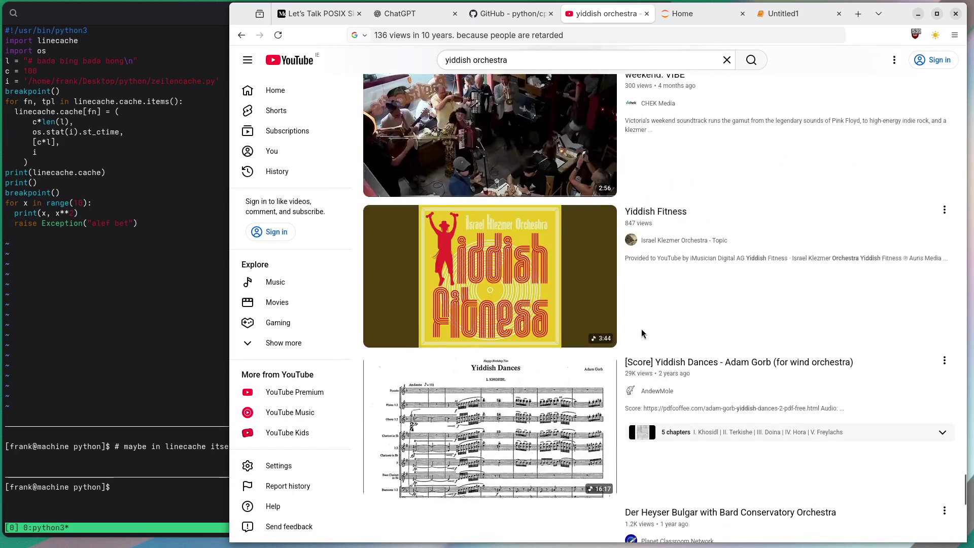
scroll(641, 330, "down", 2)
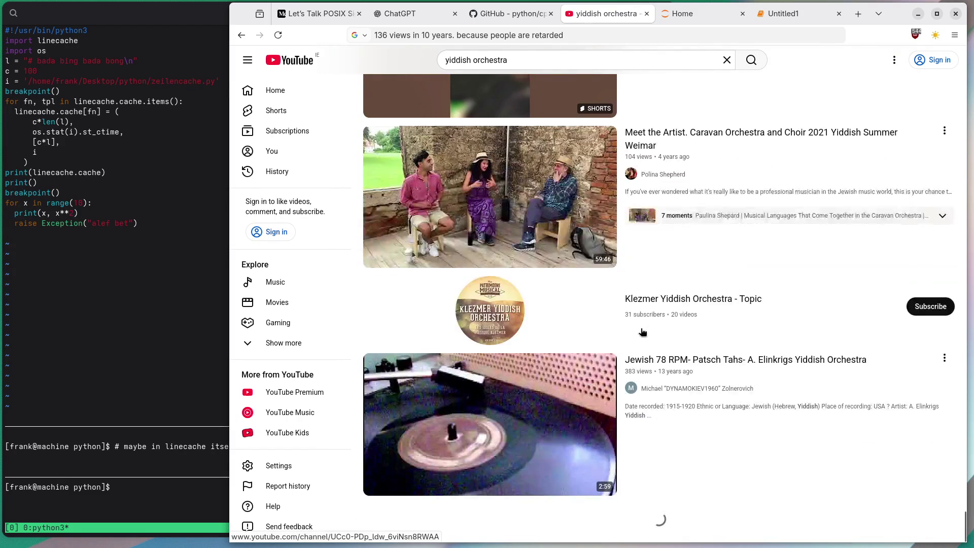
scroll(641, 331, "down", 8)
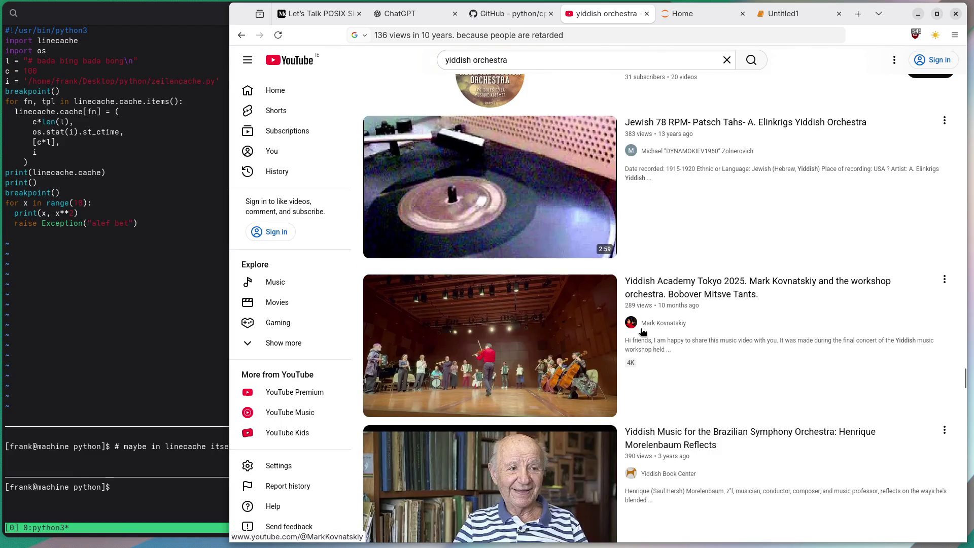
scroll(642, 331, "down", 13)
scroll(642, 331, "down", 8)
scroll(642, 331, "down", 20)
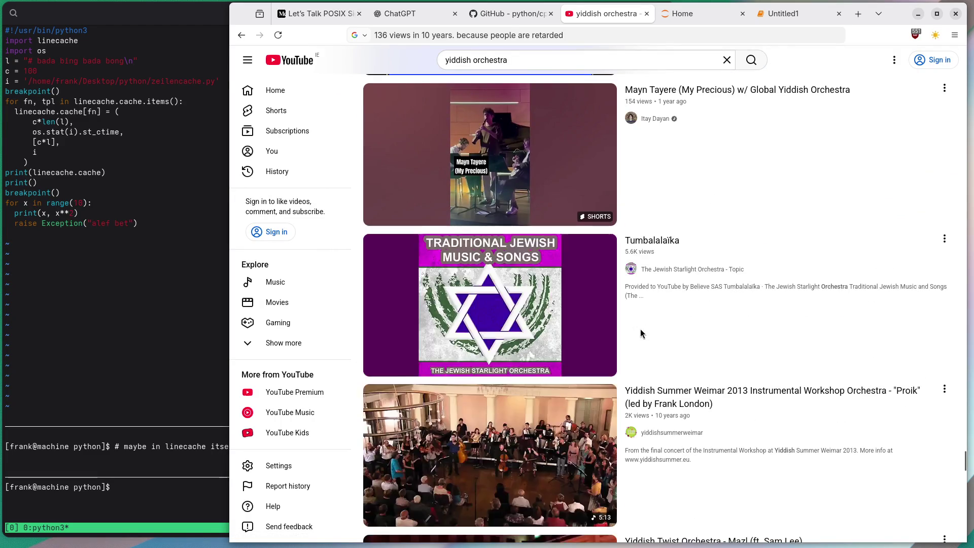
scroll(640, 331, "down", 20)
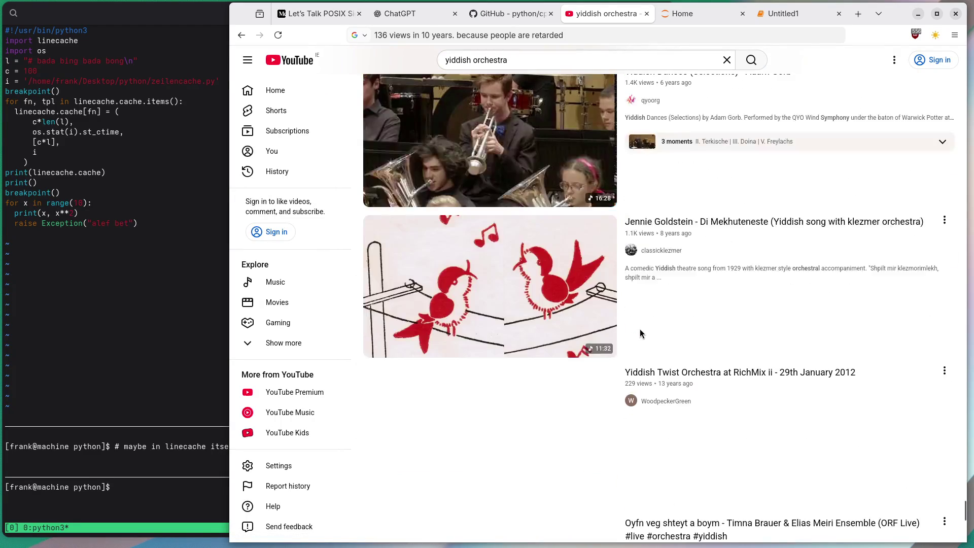
scroll(640, 330, "down", 10)
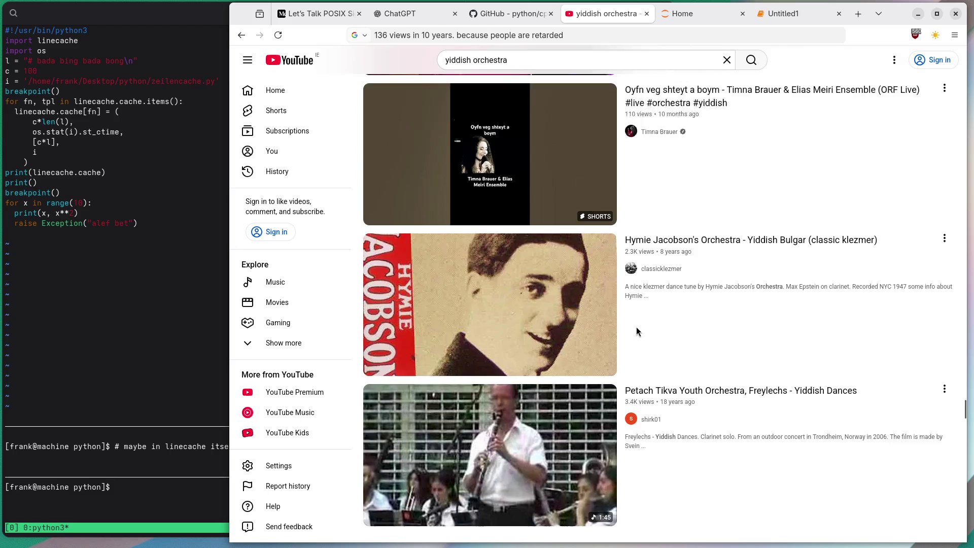
scroll(636, 327, "down", 7)
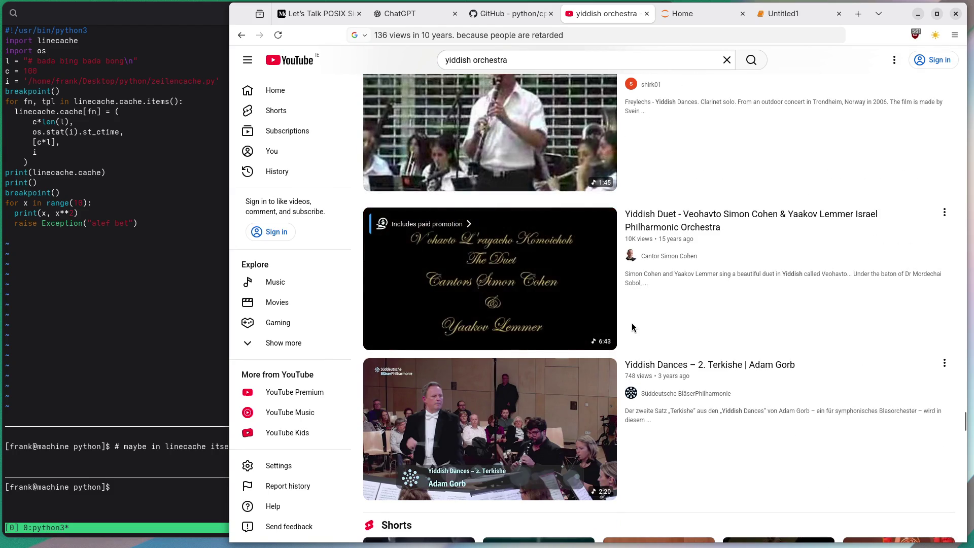
scroll(869, 448, "down", 12)
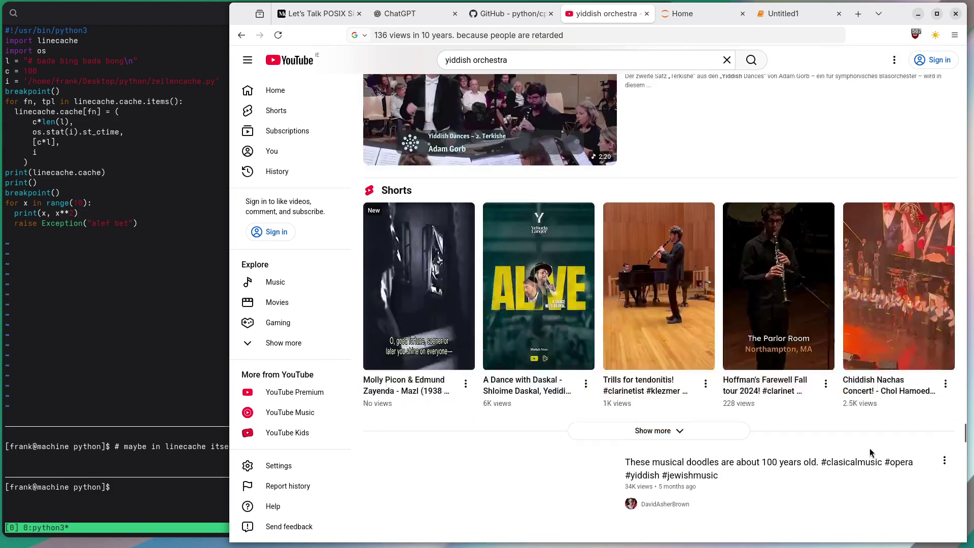
scroll(857, 455, "down", 8)
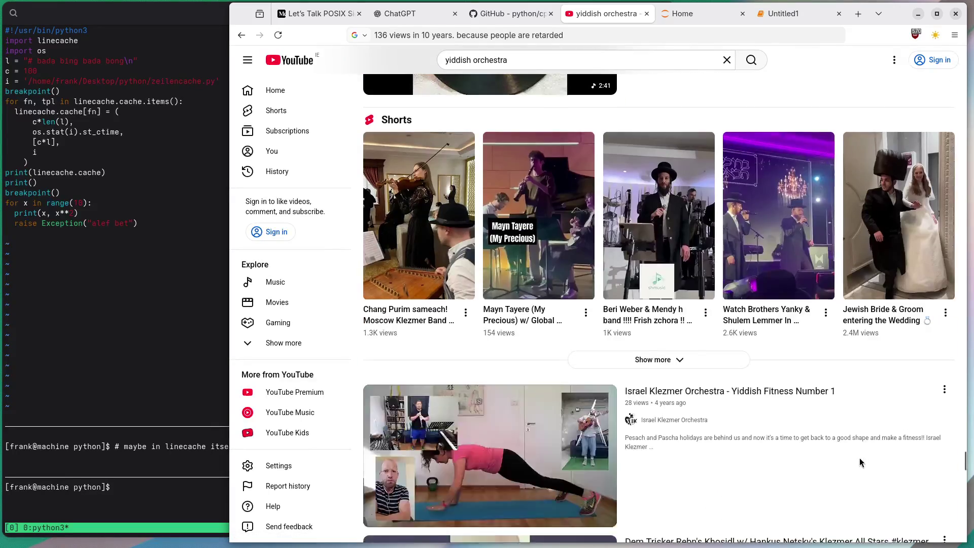
scroll(855, 457, "down", 9)
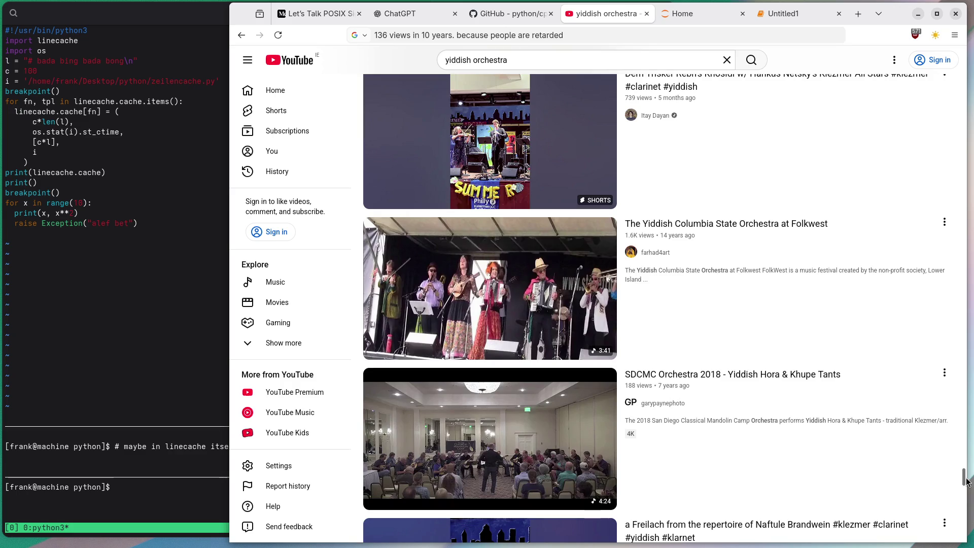
left_click_drag(964, 479, 942, 91)
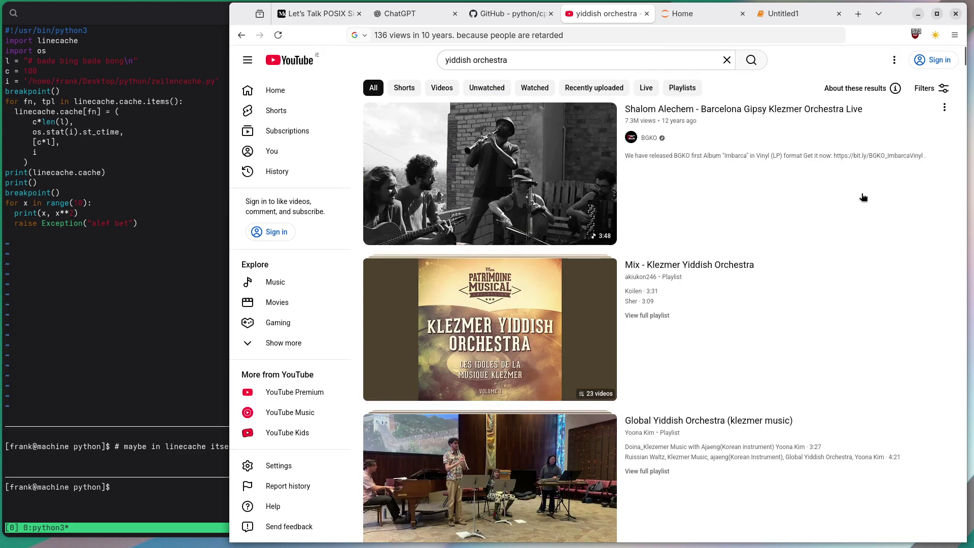
scroll(865, 205, "down", 5)
scroll(867, 210, "down", 5)
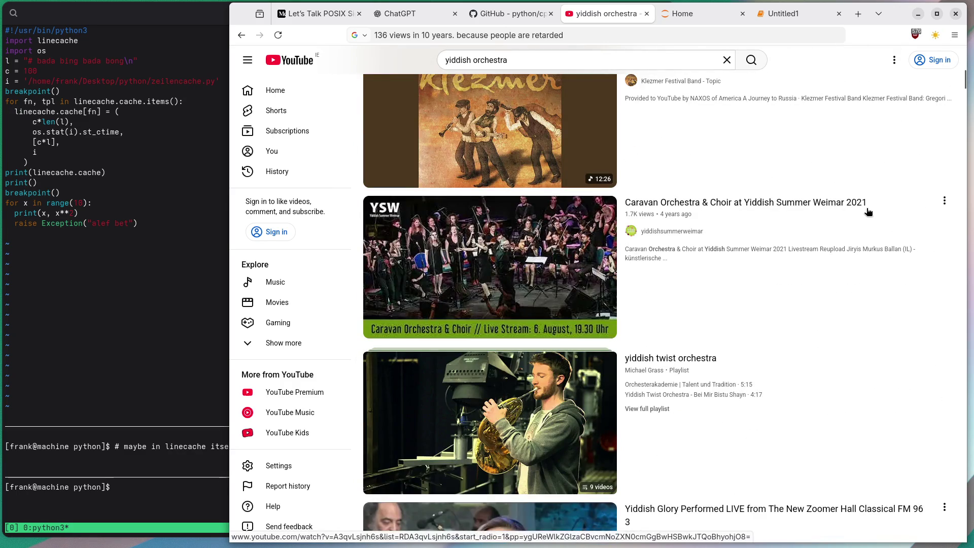
scroll(867, 212, "down", 5)
scroll(867, 212, "down", 5)
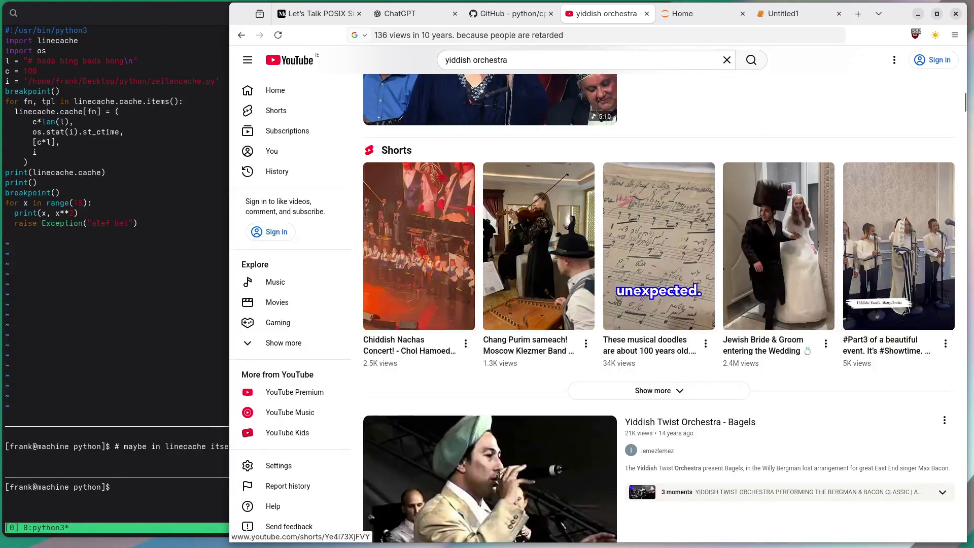
scroll(866, 209, "down", 10)
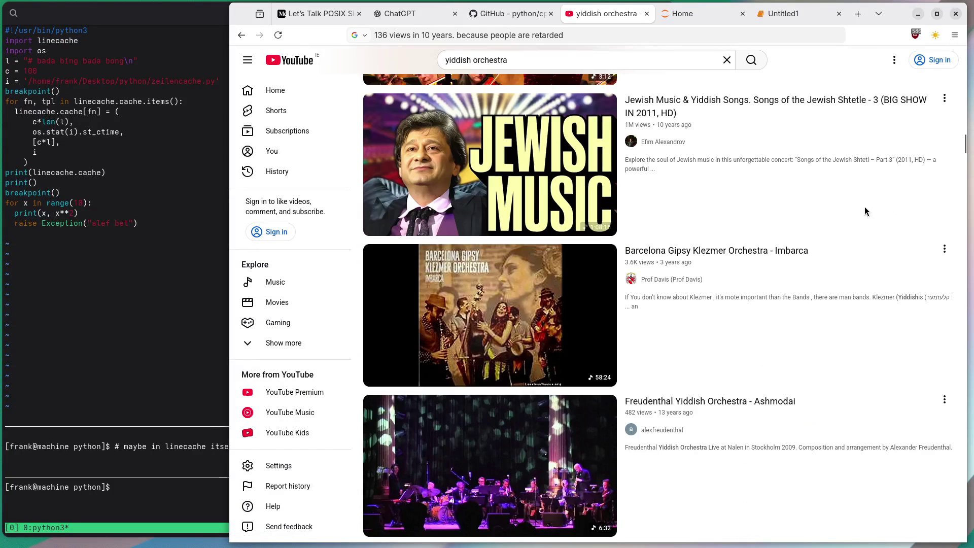
scroll(864, 208, "down", 8)
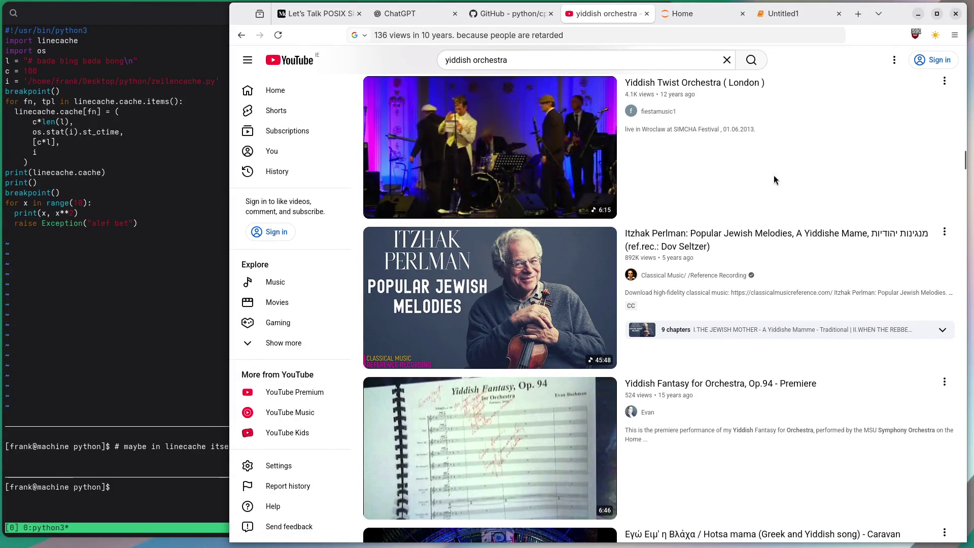
left_click(515, 60)
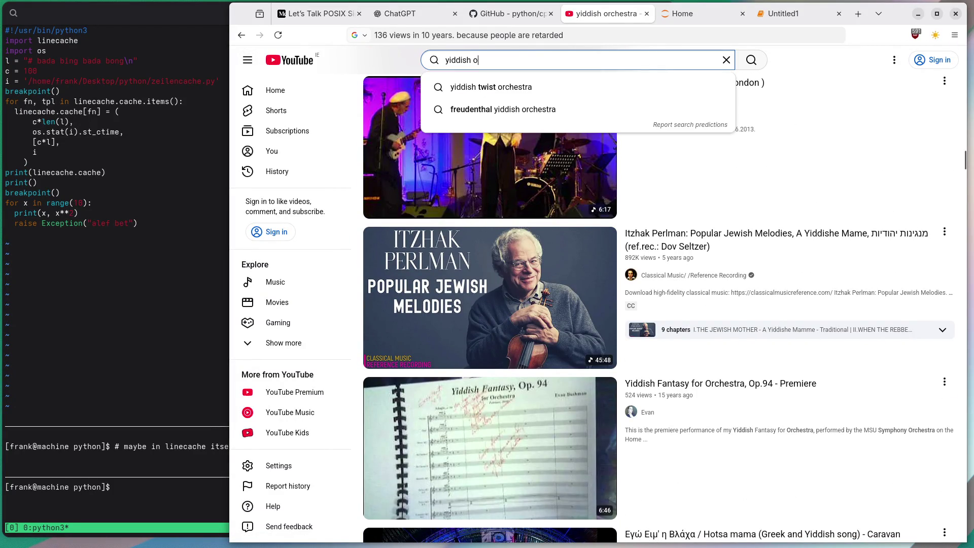
Correct the misspelled 'rhcestra' search to 'orchestra yiddish' and browse the results
type("rhcestra")
key("Return")
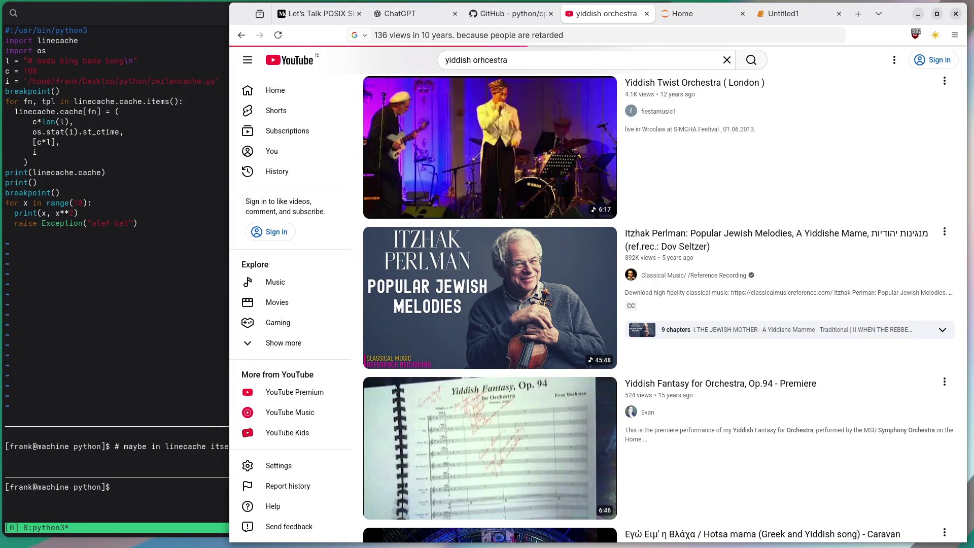
double_click(515, 60)
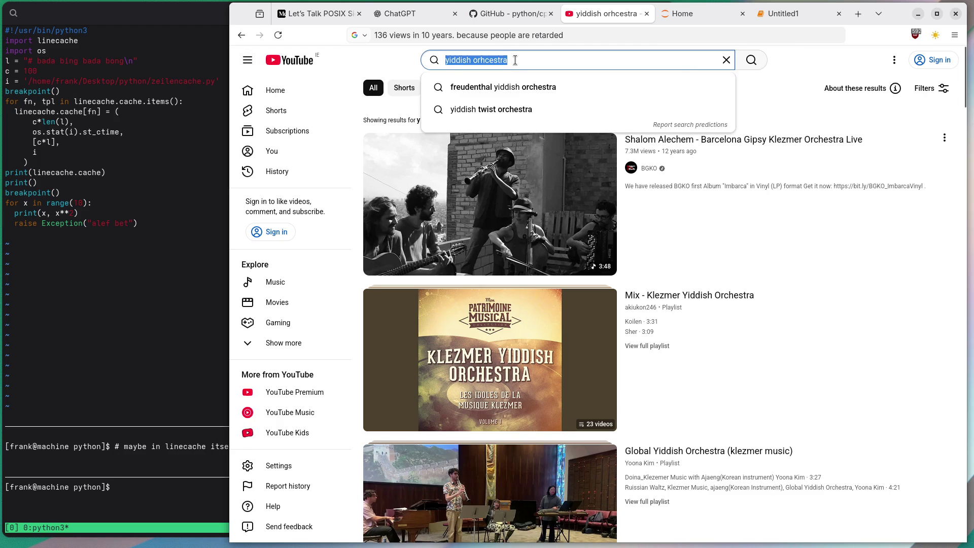
type("orchestra y")
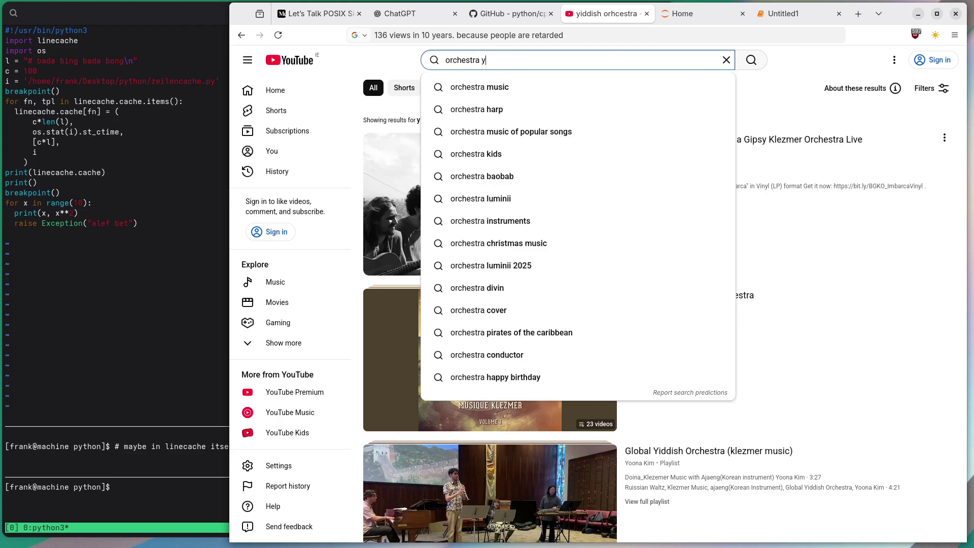
type("iddish")
key("Return")
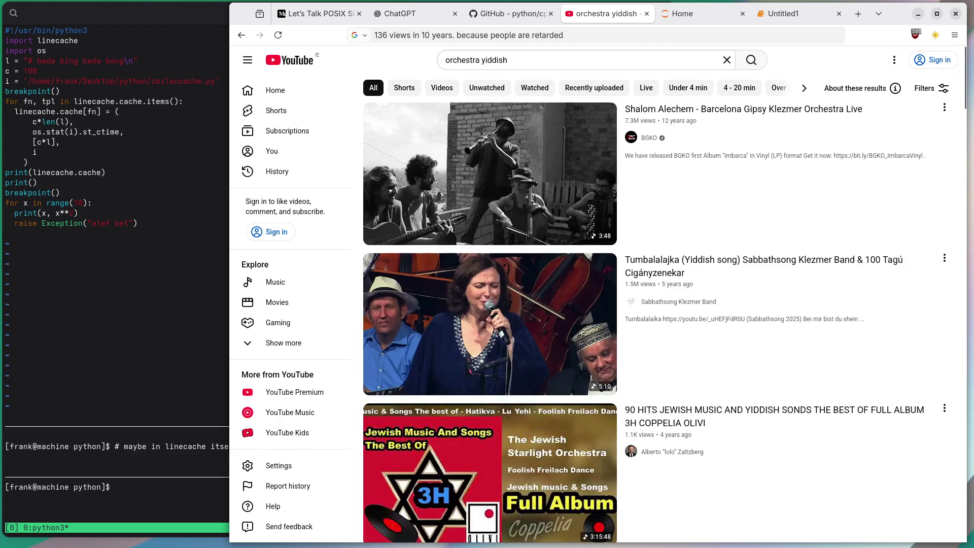
scroll(356, 213, "down", 15)
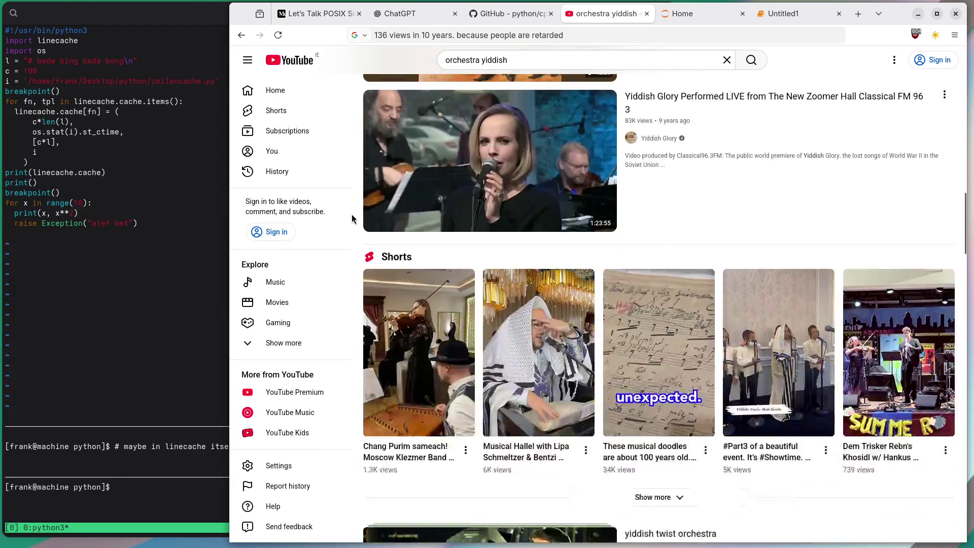
scroll(350, 218, "down", 10)
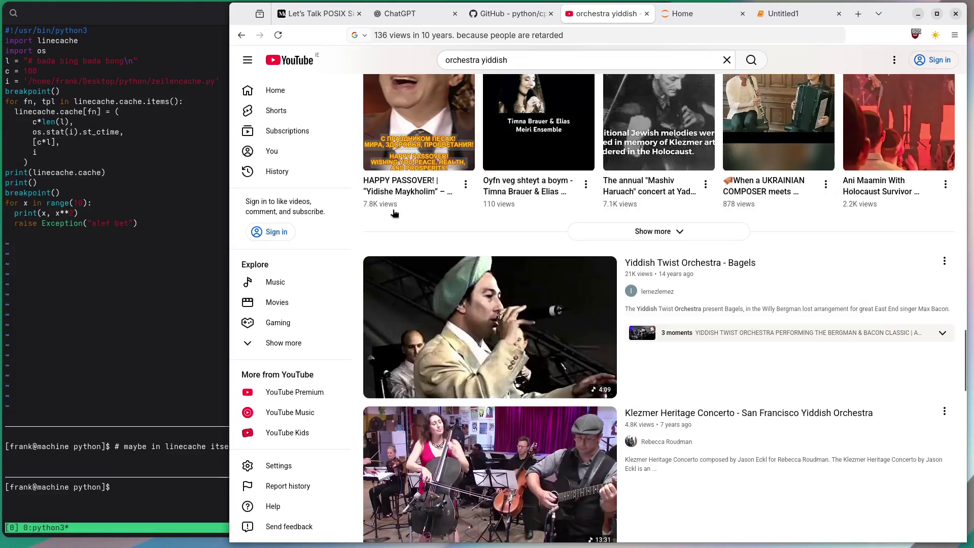
scroll(394, 213, "down", 12)
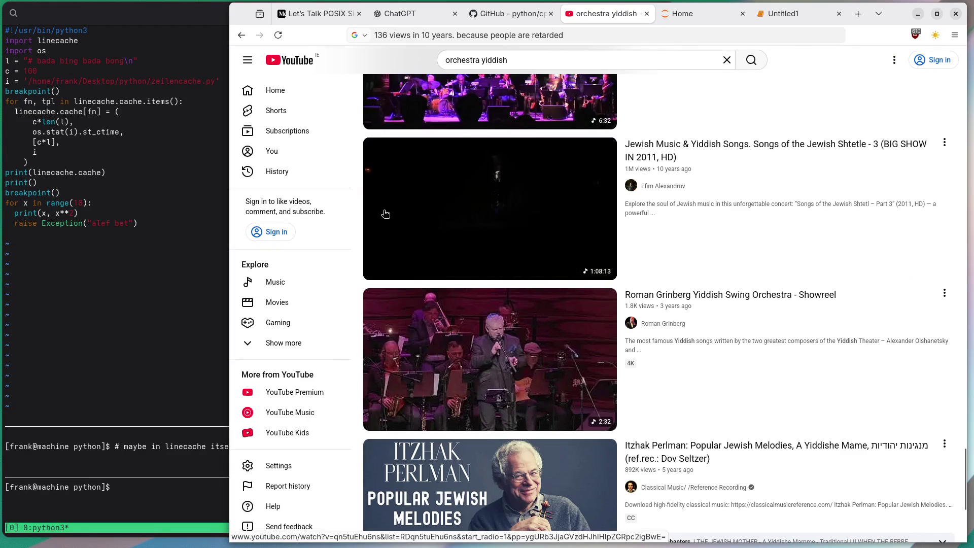
Open the A Team Orchestra boys' choir video, then widen the terminal beside the browser
left_click(594, 61)
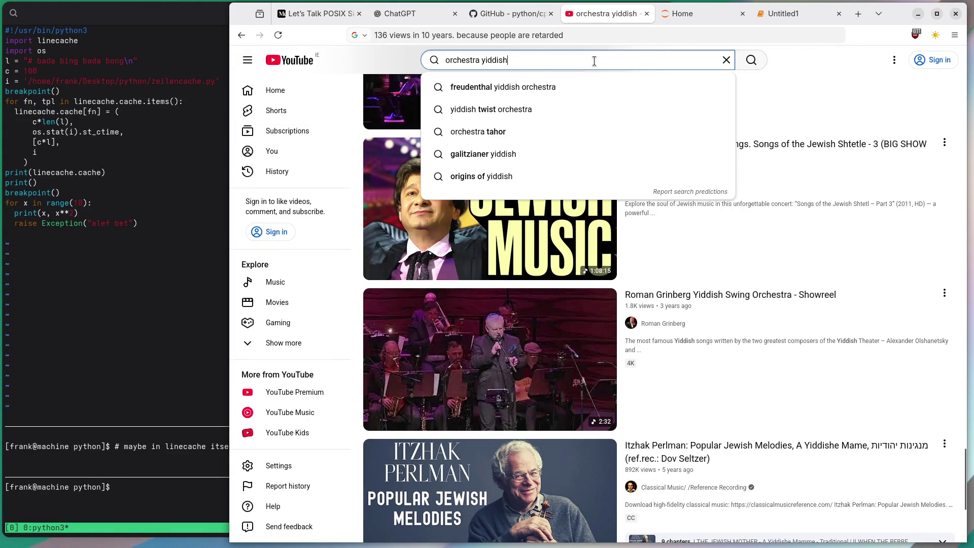
type(",ake")
key("Return")
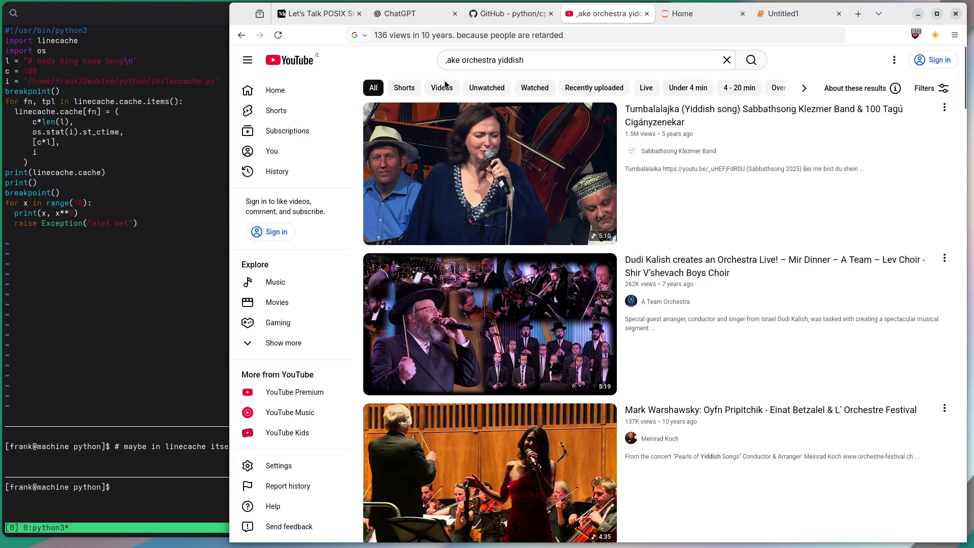
left_click(516, 327)
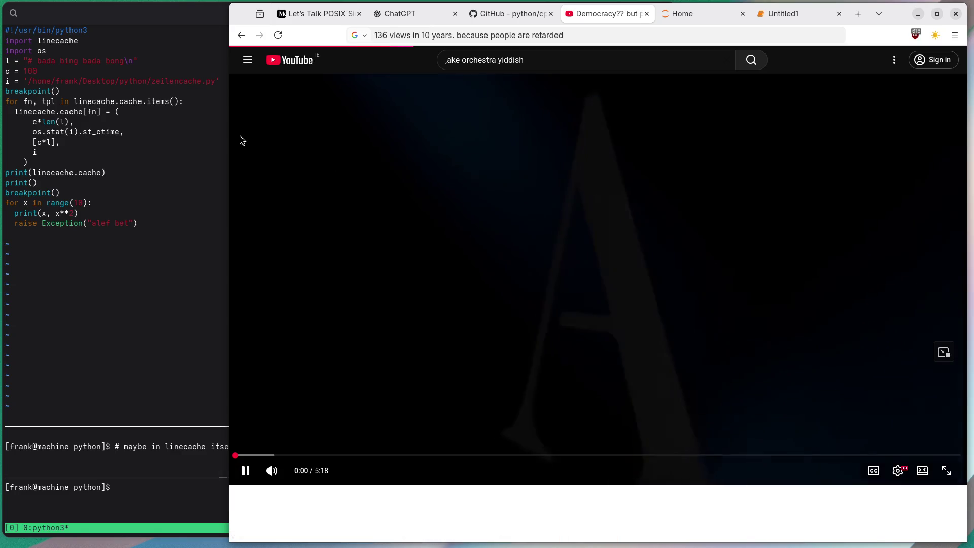
mouse_move(230, 135)
left_mouse_down()
mouse_move(502, 176)
mouse_move(712, 190)
mouse_move(676, 194)
left_mouse_up()
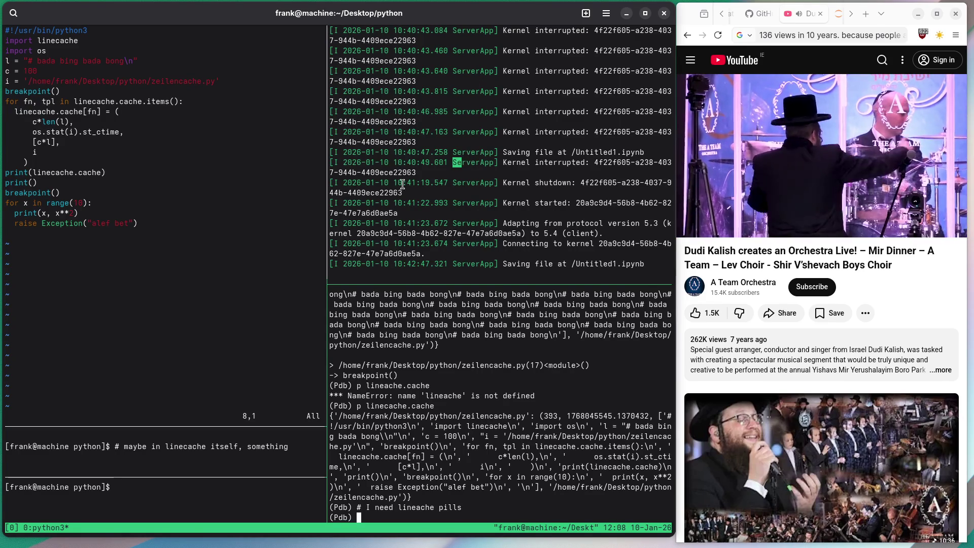
Add pdb comment lines noting the cache can probably be fooled
left_click(405, 182)
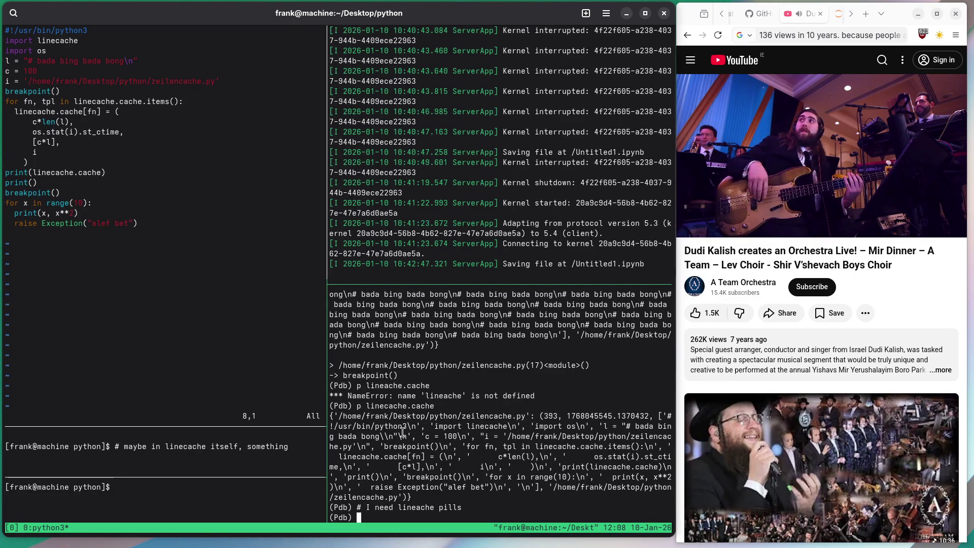
type("I bet it can be")
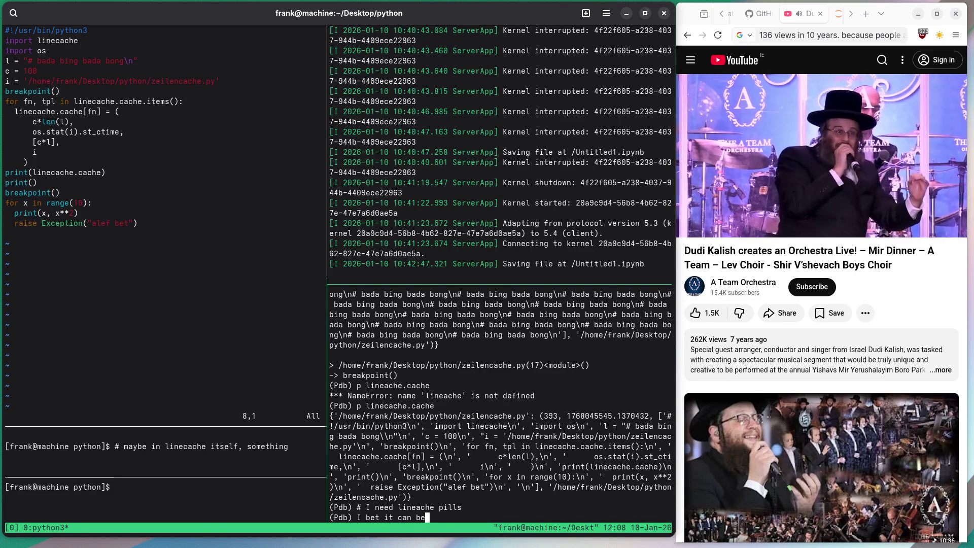
type(" fooled, ")
type("since it is a cache")
key("Home")
type("#")
key("Return")
type("# but no ")
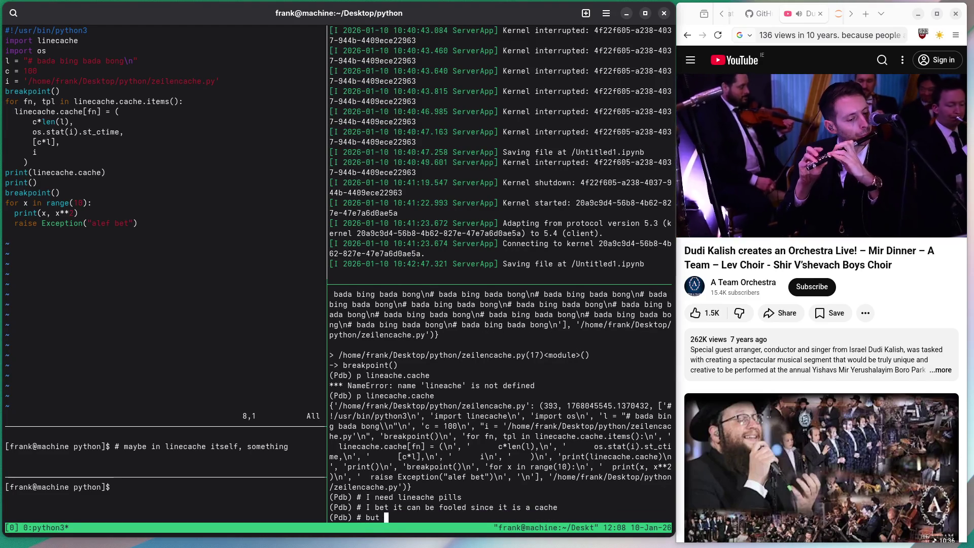
type("ho")
key("BackSpace")
key("BackSpace")
key("BackSpace")
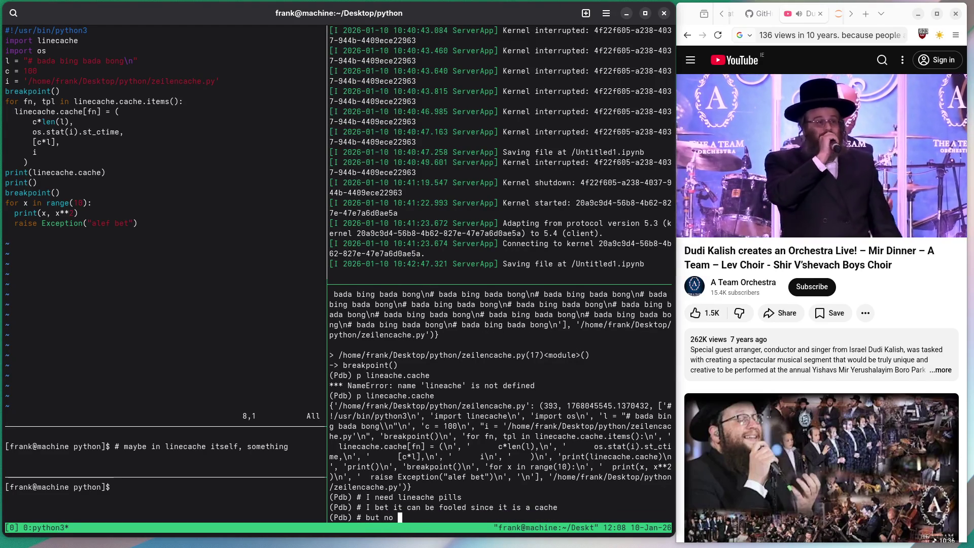
type("joy anymore trying it!")
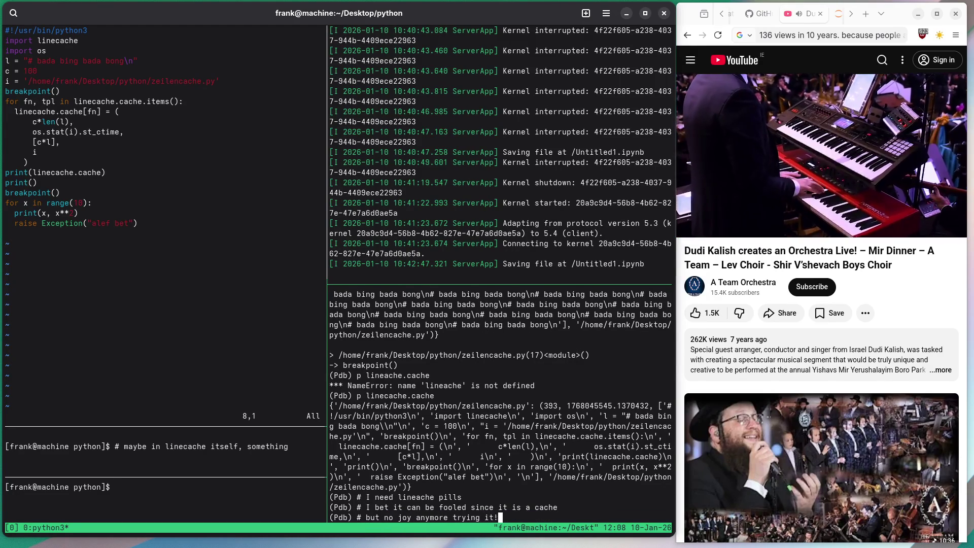
key("Return")
Quit pdb, clear the shell pane, and switch focus to the Vim pane
key("ctrl+d")
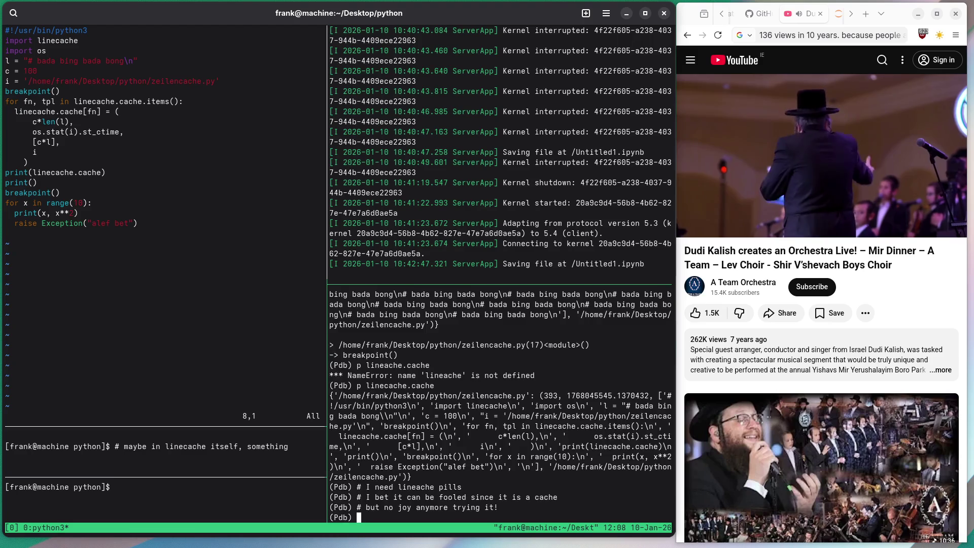
key("ctrl+l")
type(";")
key("ctrl+b")
key("semicolon")
key("ctrl+c")
Quit the current Vim file without saving and open julia.py in Vim
type(":q!")
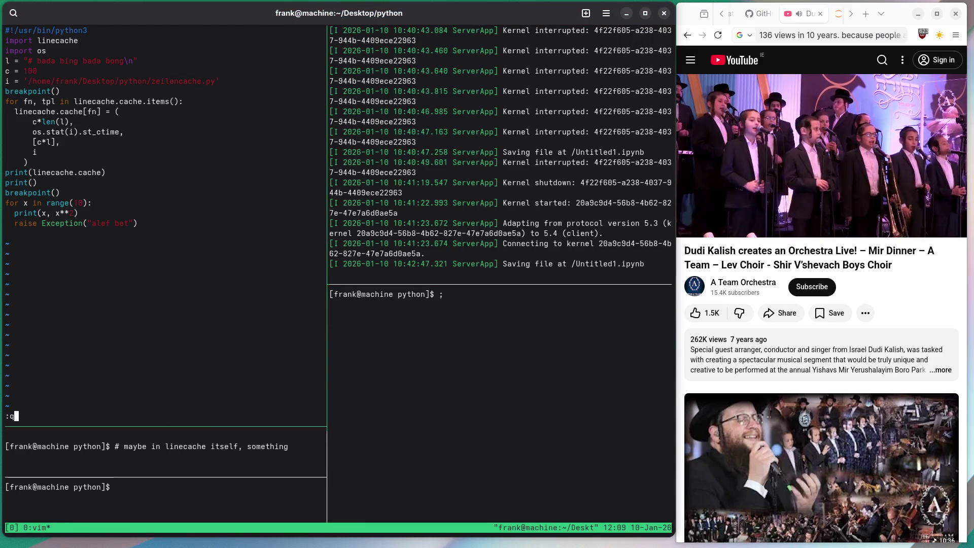
key("Return")
key("ctrl+l")
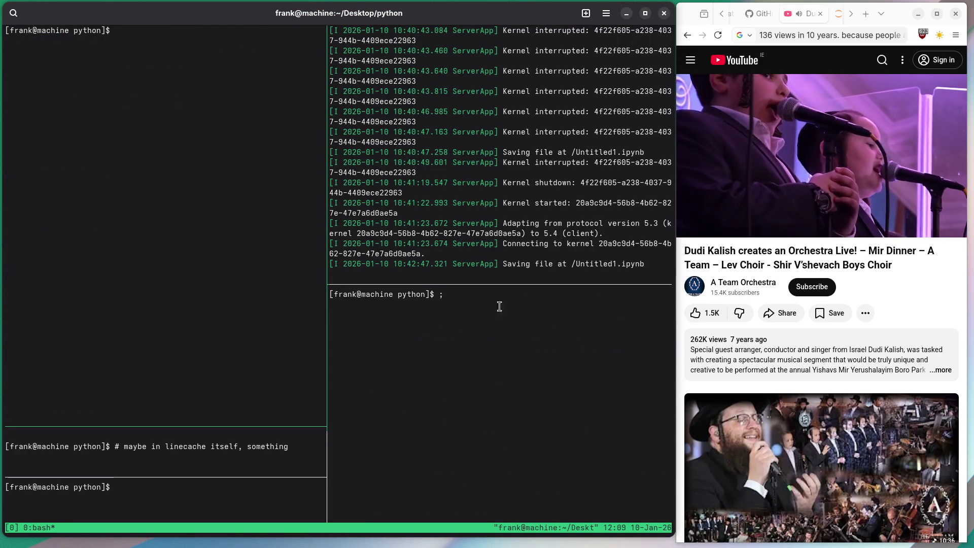
type("fg")
key("Return")
type("vim ")
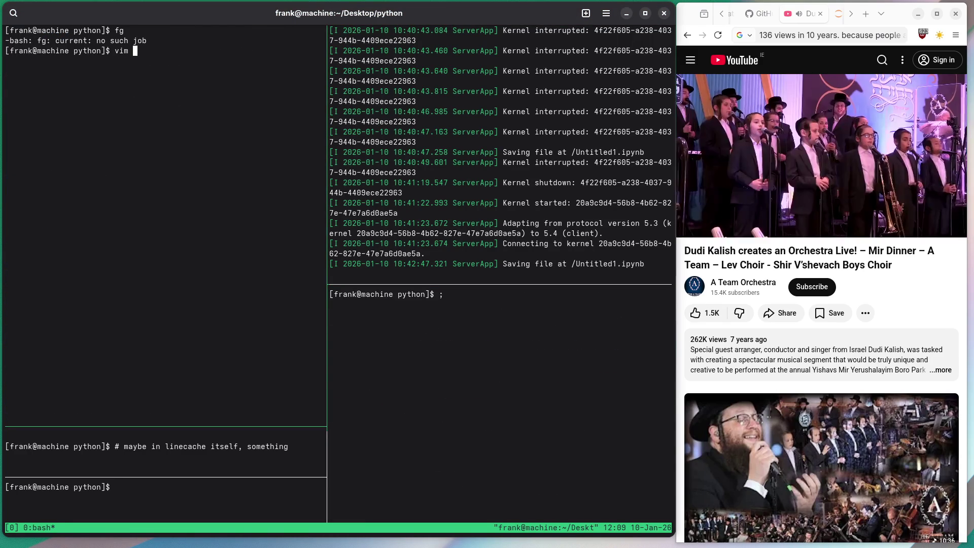
type("julia.py")
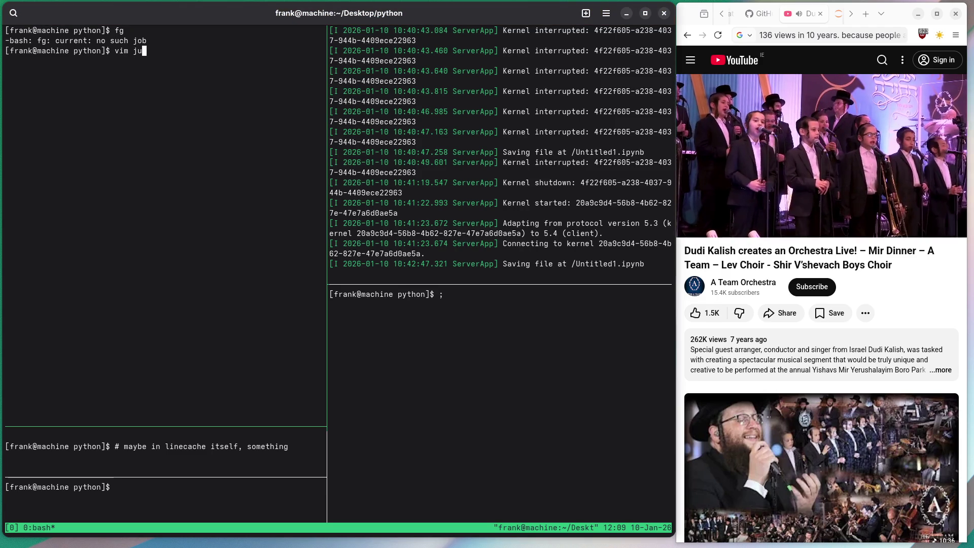
key("Return")
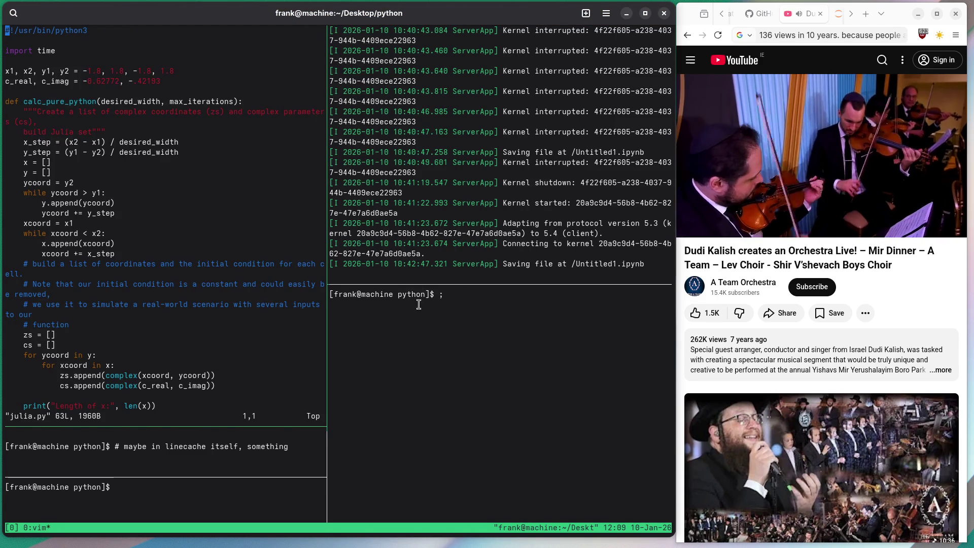
Zoom the Vim pane to fill the terminal and close the Untitled1 notebook tab
key("ctrl+b")
key("z")
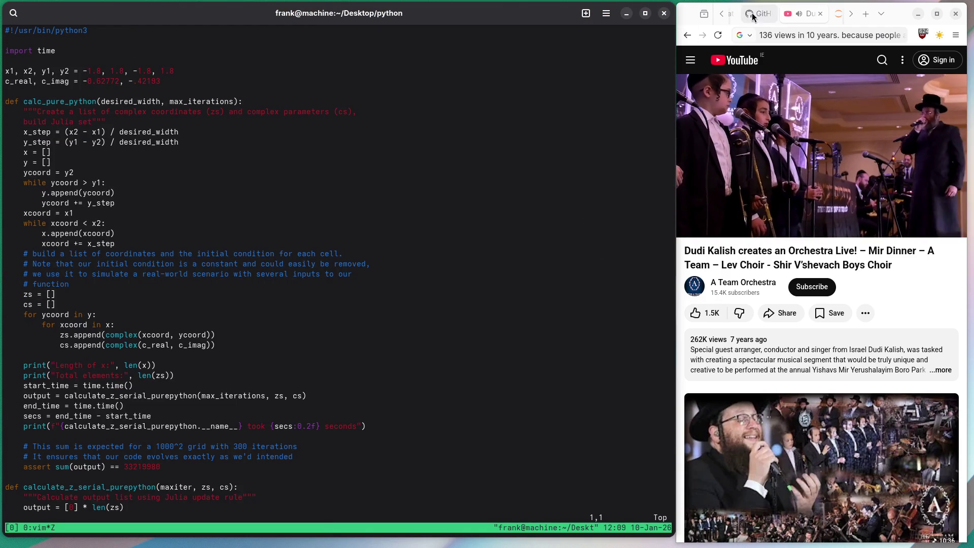
left_click(838, 13)
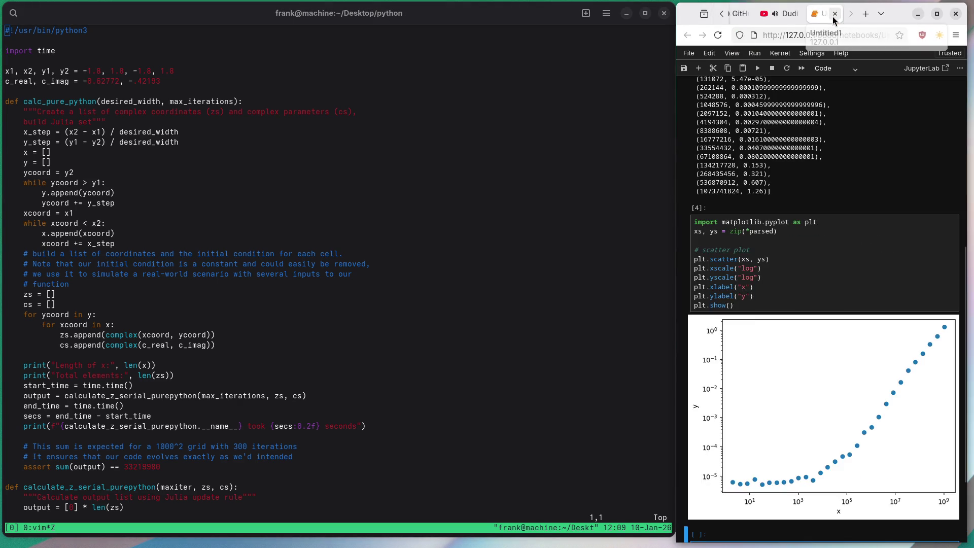
left_click(834, 14)
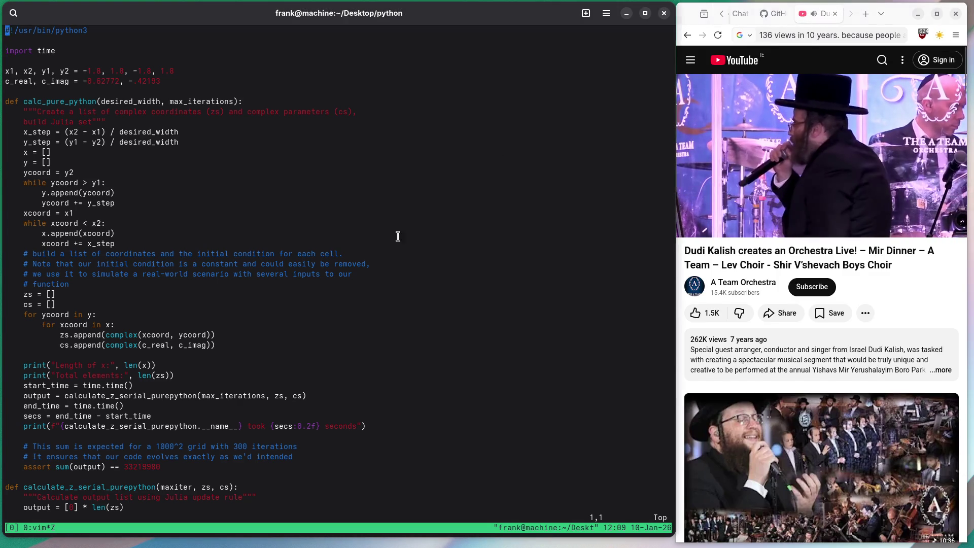
scroll(139, 389, "down", 10)
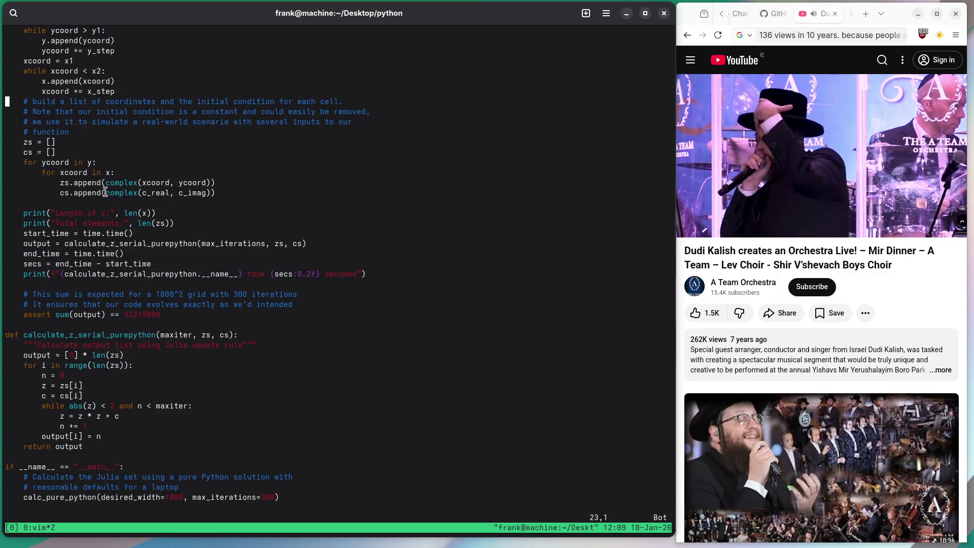
scroll(139, 389, "up", 10)
Copy the final calc_pure_python call line from julia.py and quit Vim
left_click_drag(24, 101, 96, 101)
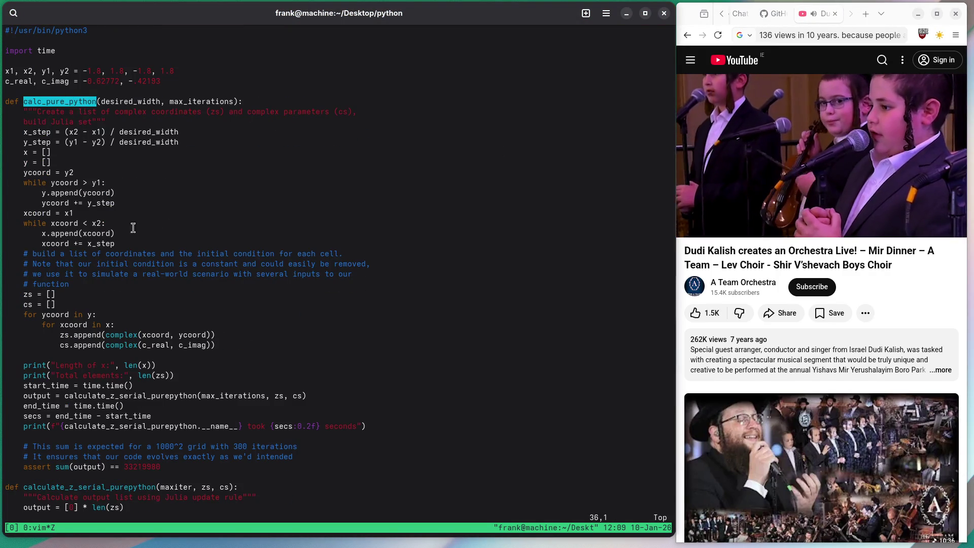
key("G")
left_click_drag(280, 497, 29, 496)
right_click(29, 497)
left_click(40, 525)
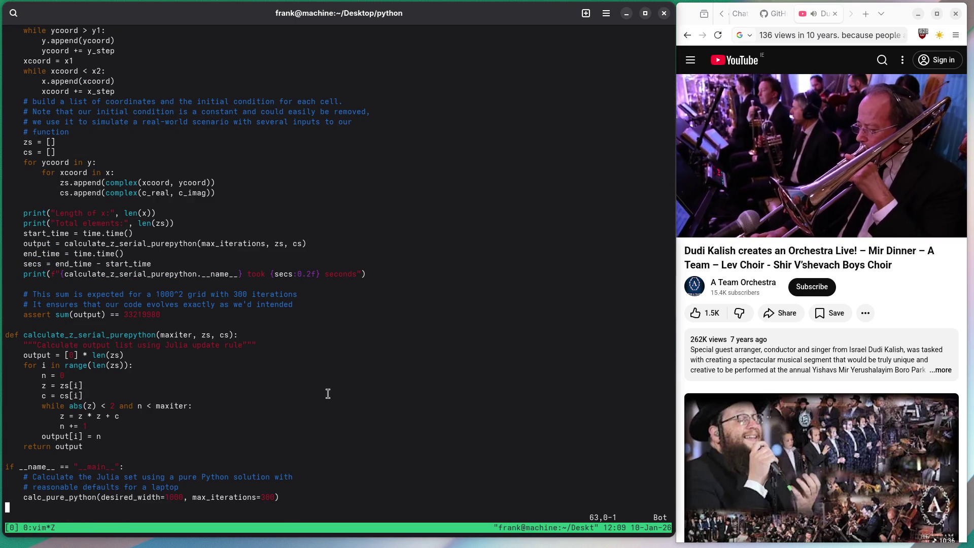
type(":q")
key("Return")
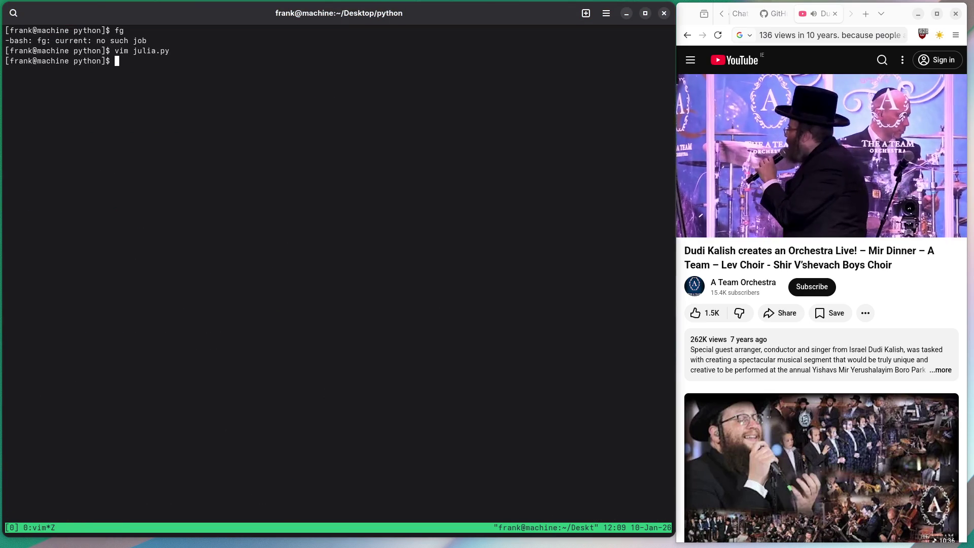
Run timeit -n 1 -r1 with 'import julia' setup on calc_pure_python(desired_width=1000, max_iterations=300)
type("python3 -")
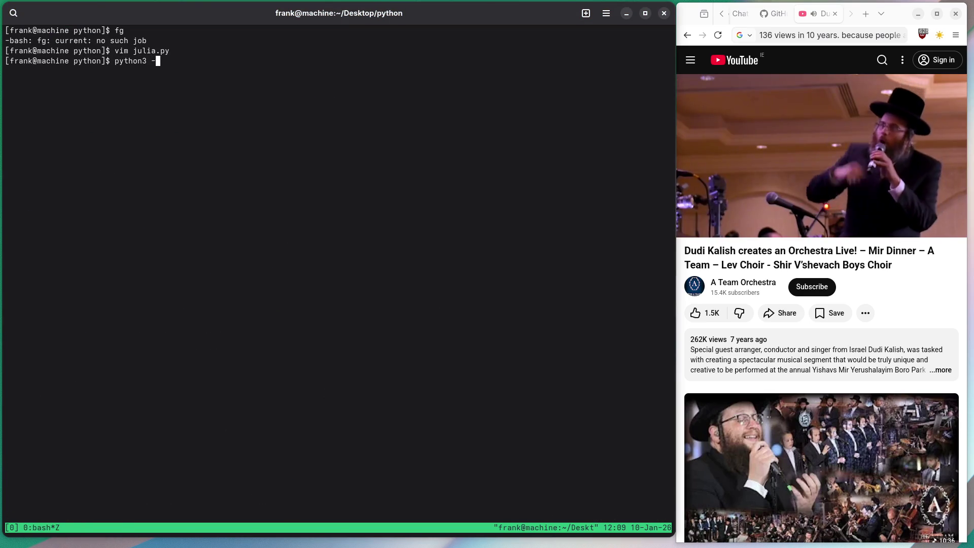
type("m time")
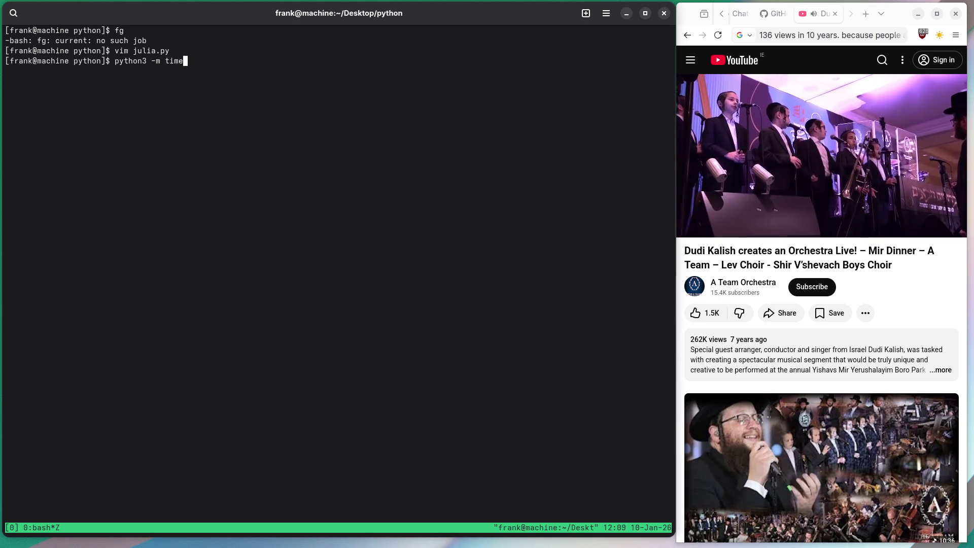
type("it -s 'im")
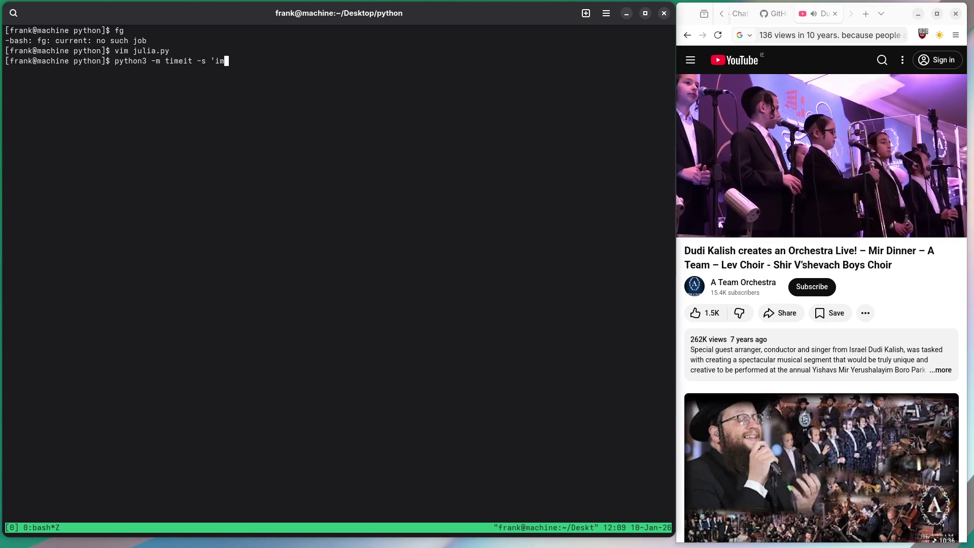
type("port julia'")
key("alt+b")
key("alt+b")
key("alt+b")
type("n ")
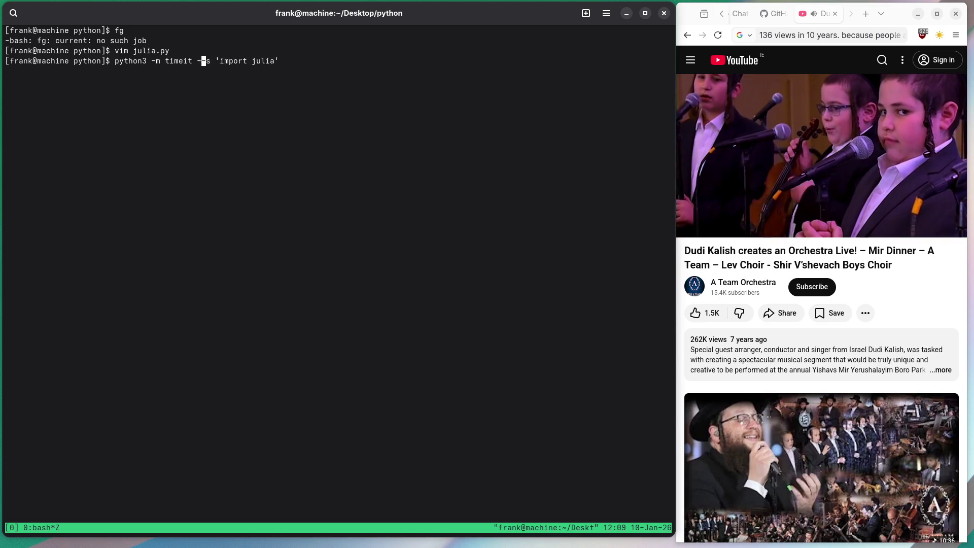
type("1 -r1")
key("Right")
type("-")
key("End")
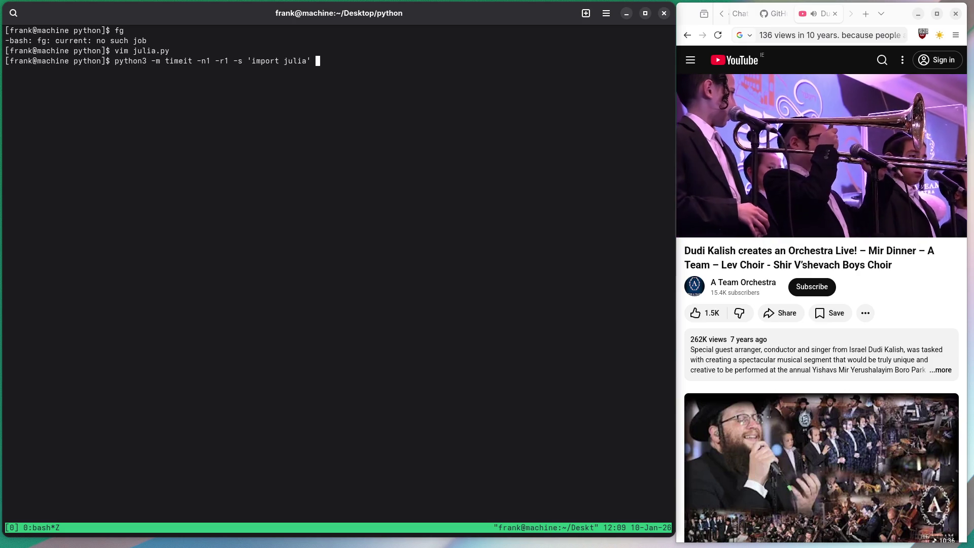
type("-- 'calc_pure_python(desired_width=1000, max_iterations=300)'")
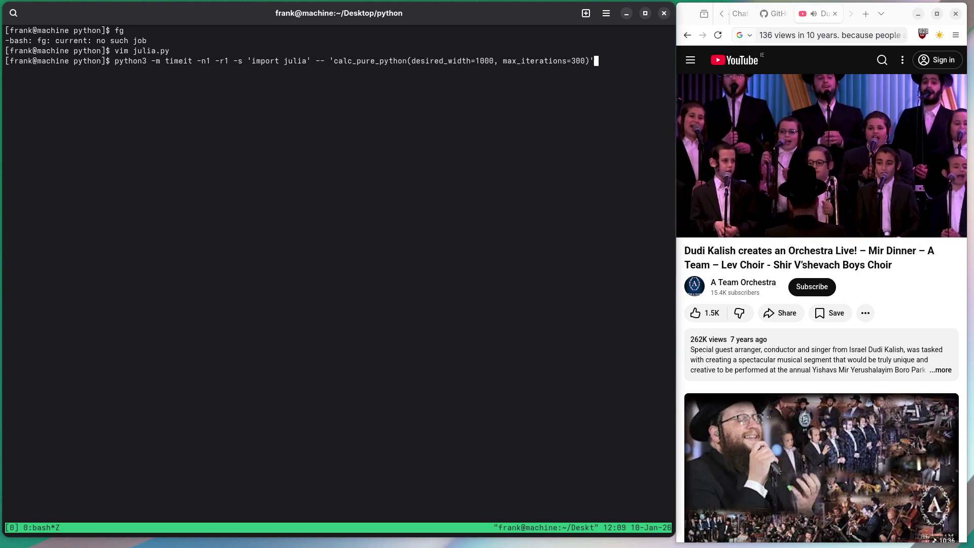
key("Return")
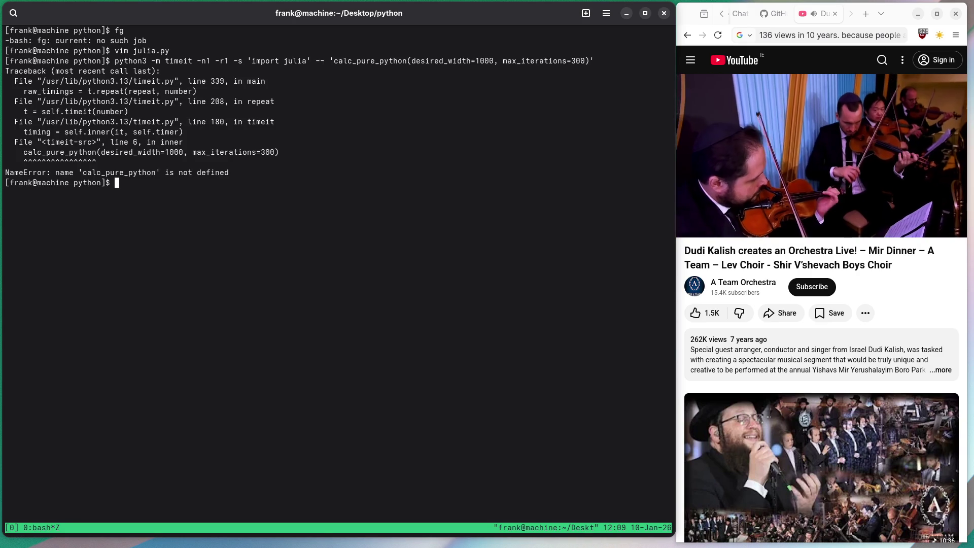
Fix the call to julia.calc_pure_python and rerun, getting 7.87 sec per loop
key("Up")
key("ctrl+a")
key("alt+f")
key("alt+f")
key("alt+f")
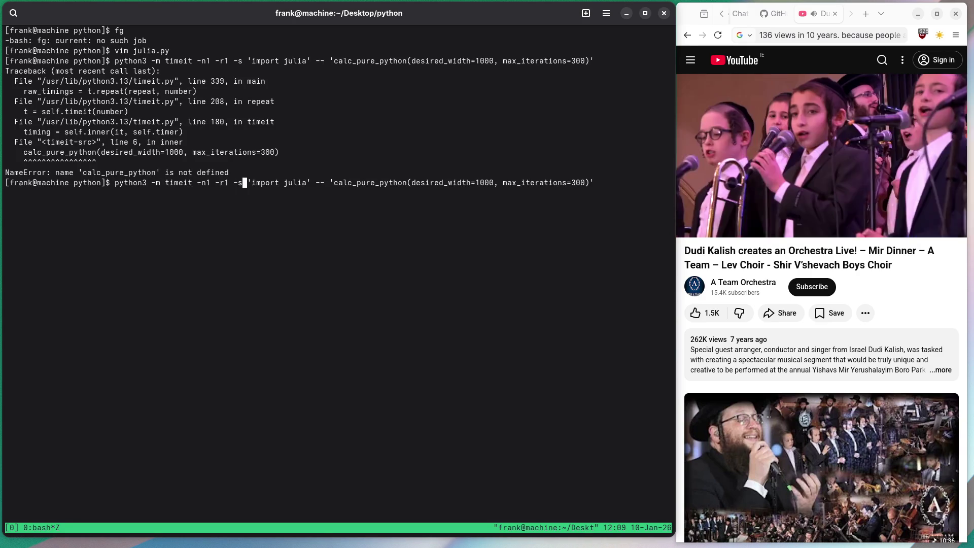
key("alt+f")
key("alt+f")
key("alt+f")
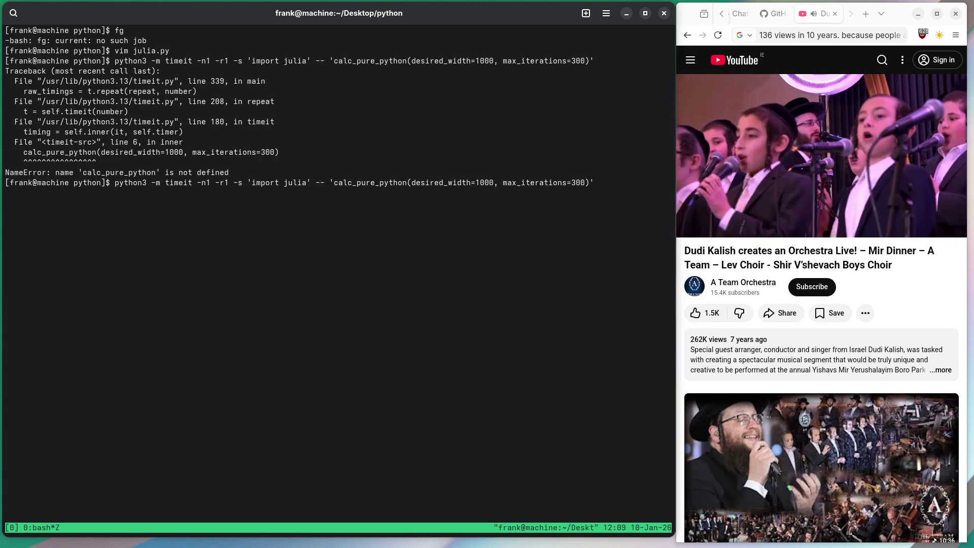
key("alt+b")
key("alt+b")
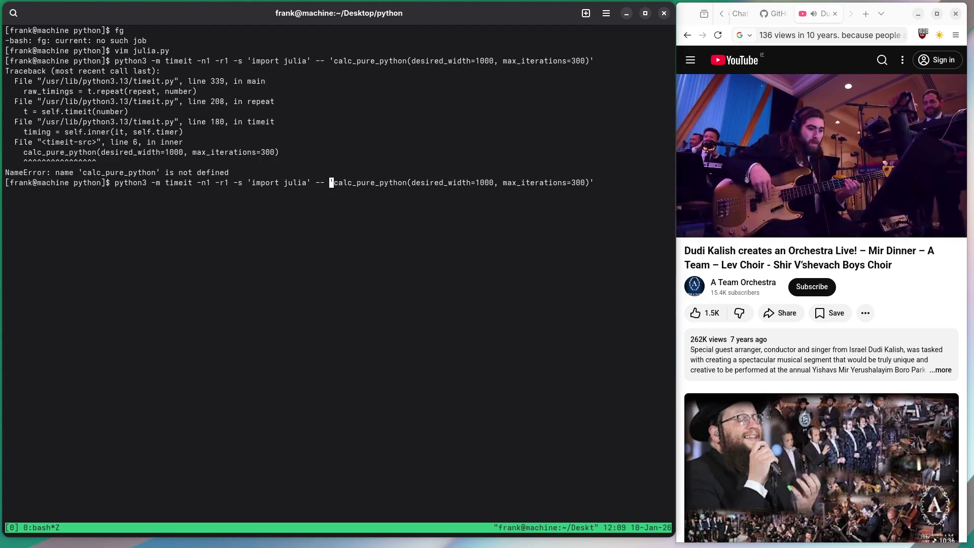
key("alt+b")
type("julia.")
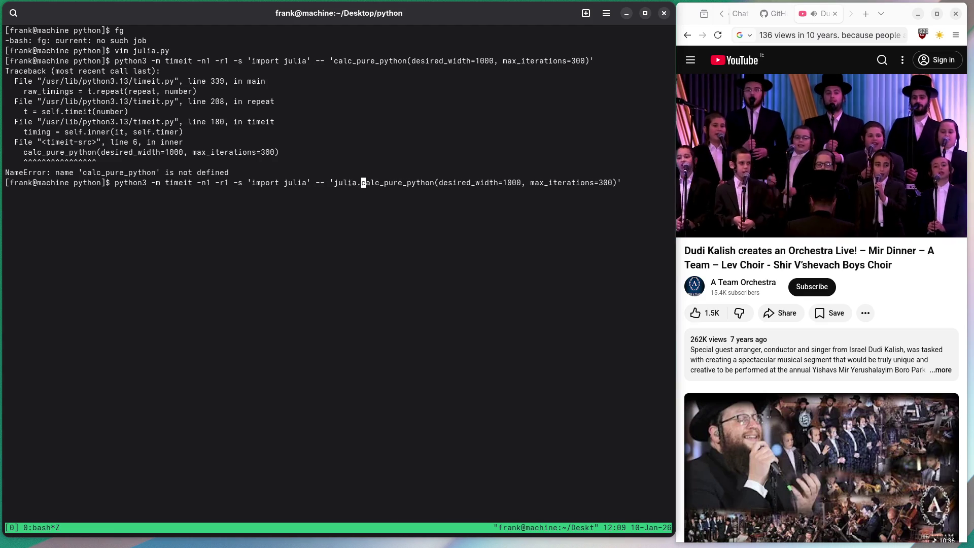
key("Return")
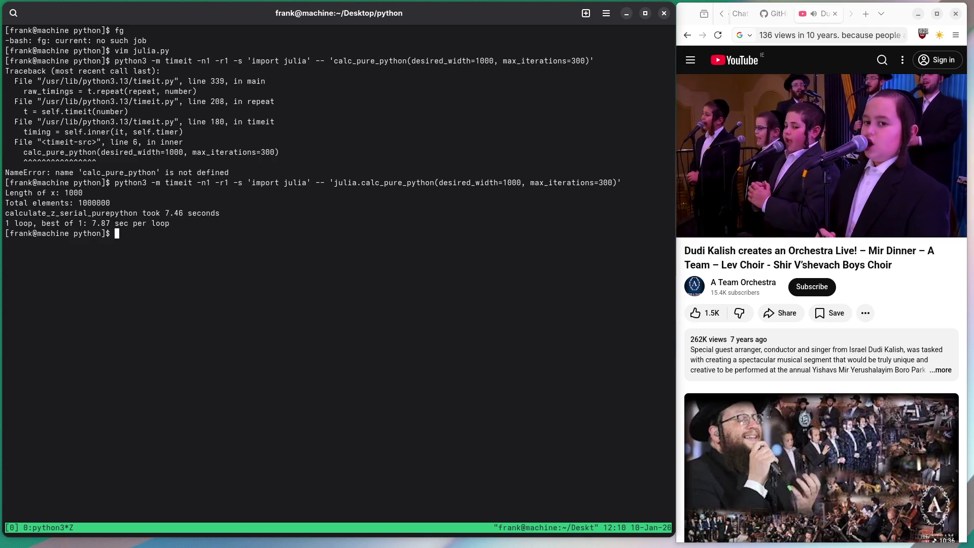
Rerun the timeit benchmark with four loops (-n 4)
key("Up")
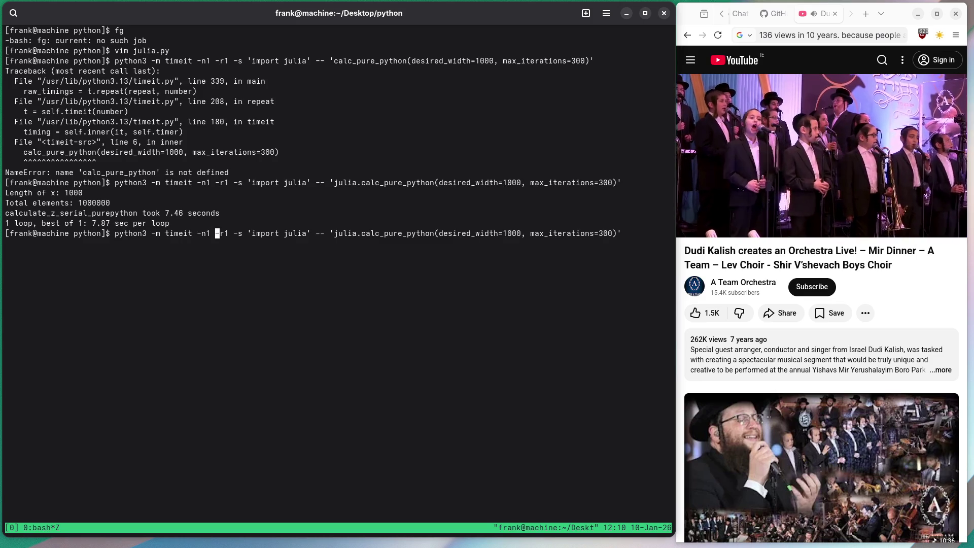
key("BackSpace")
type("4")
key("Return")
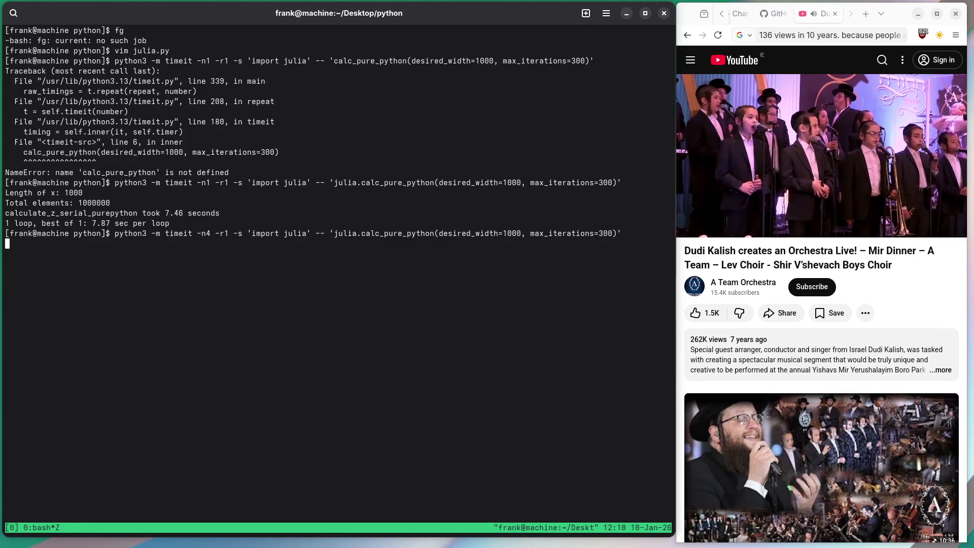
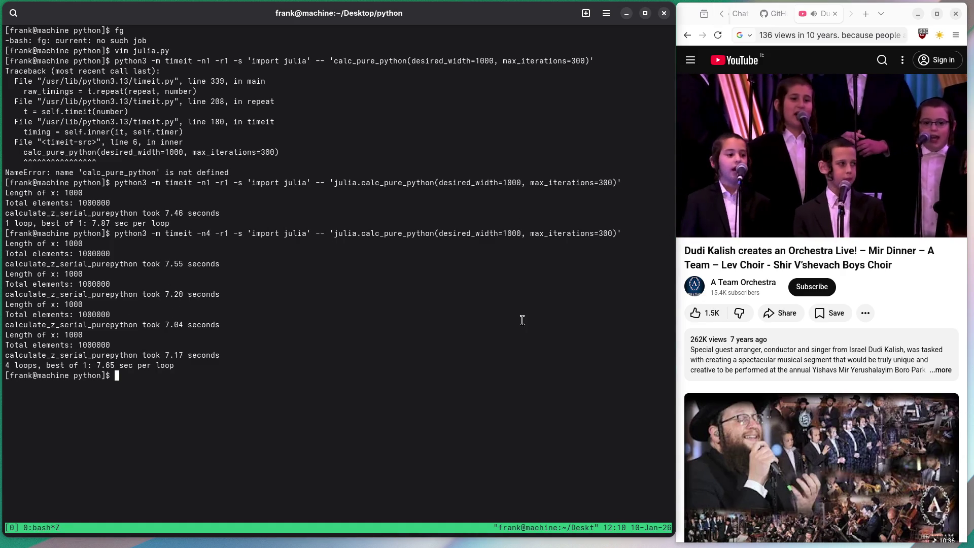
Leave two bash comments: timeit is a good source to learn from, and 'short code on point'
type("timeit good. als")
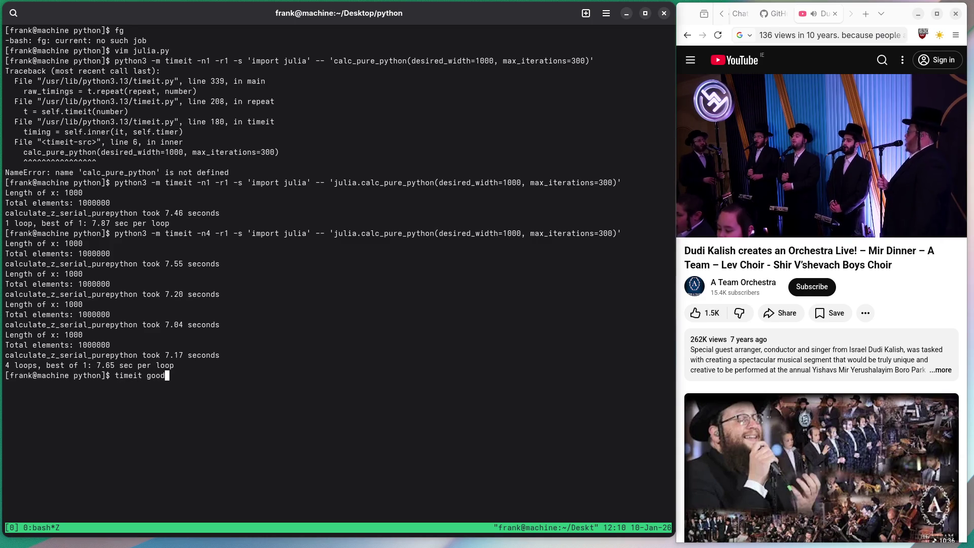
type("o good so")
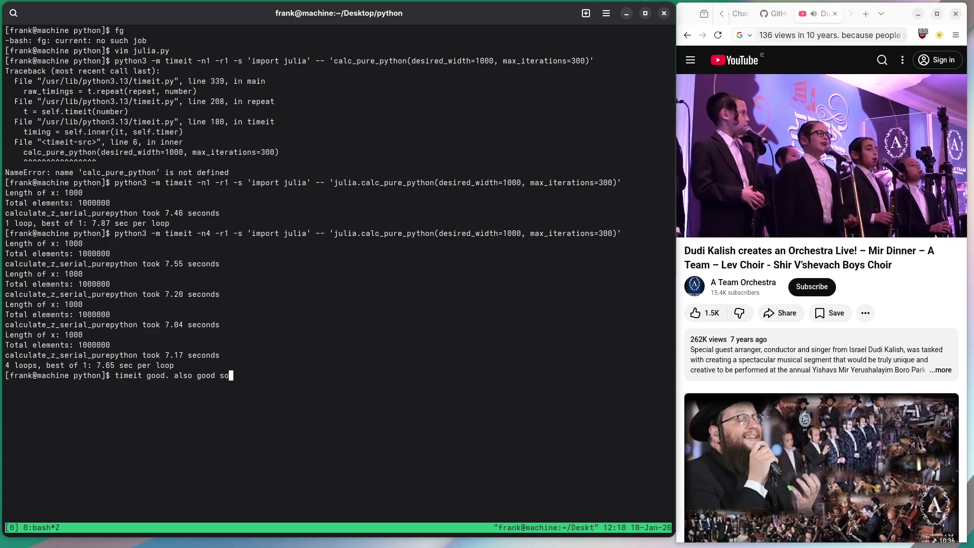
type("urce to learn some")
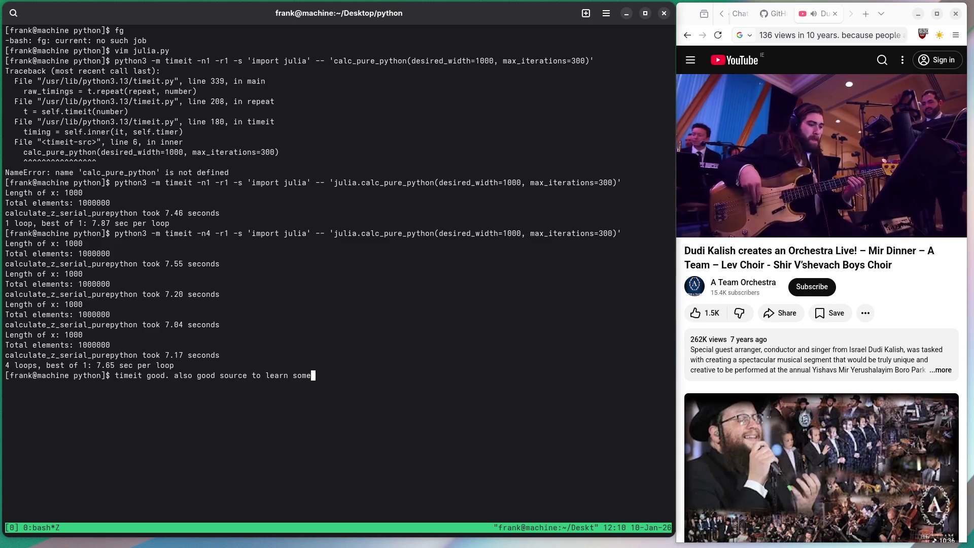
type(" stuff from like `compile()`, `exec()~")
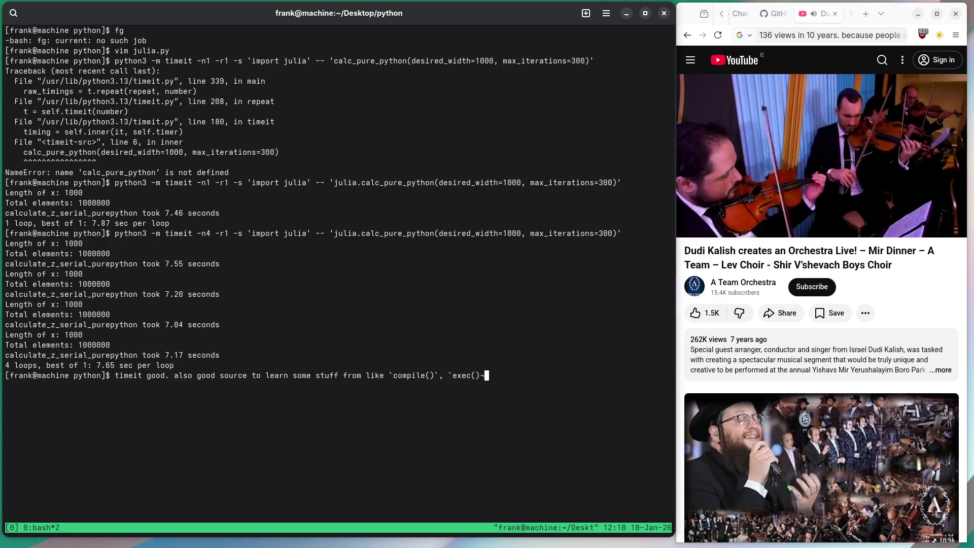
key("Home")
type("#")
key("Return")
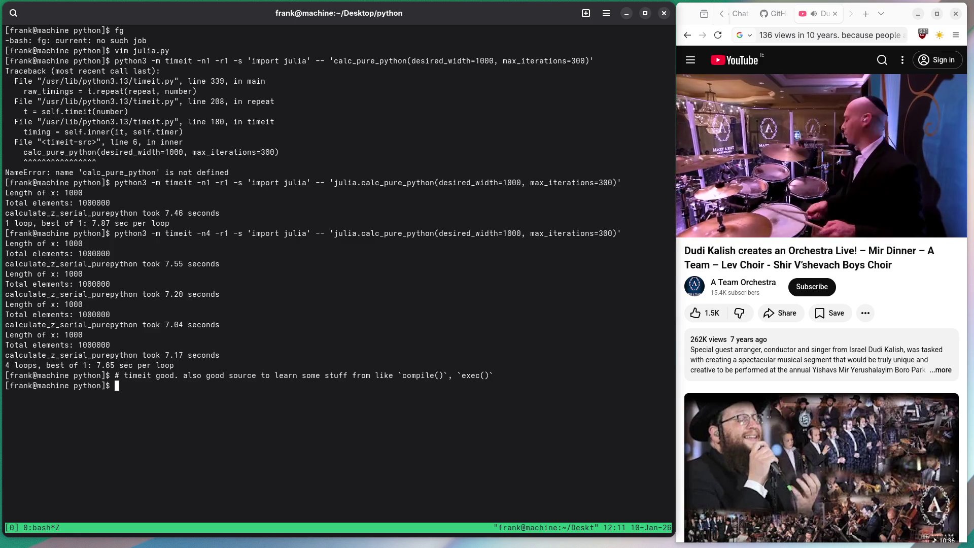
type("# short code")
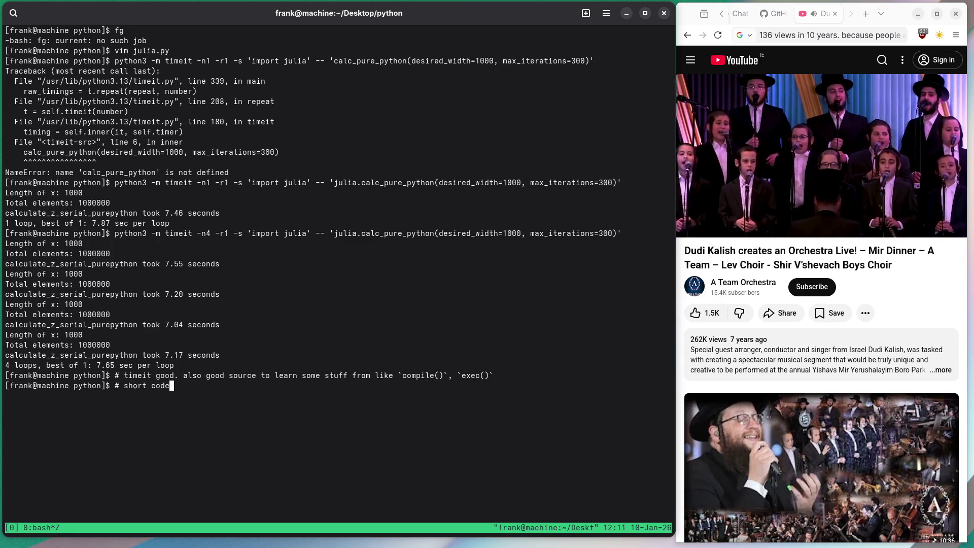
type(" on point")
key("Return")
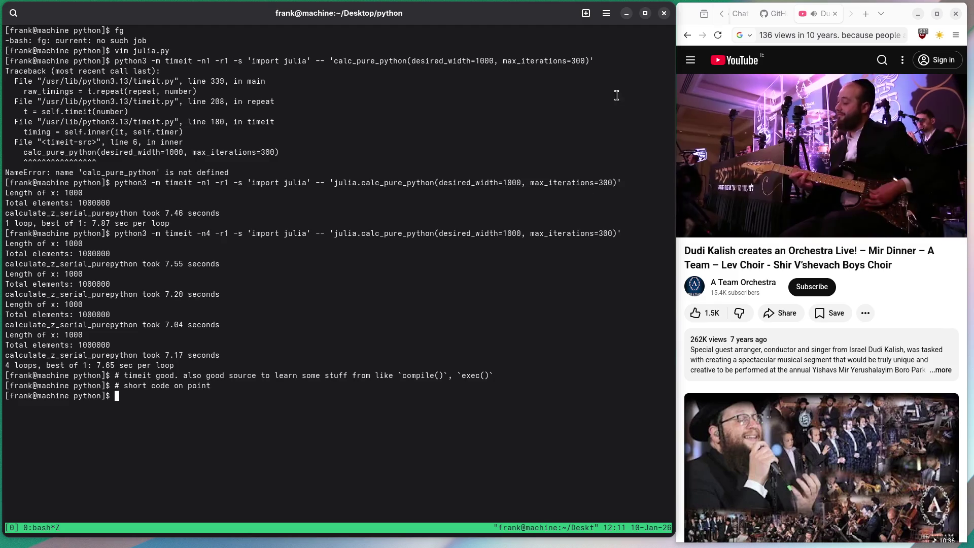
In the Python REPL, import inspect and timeit and print inspect.getsourcefile(timeit)
type("python3")
key("Return")
type("import i")
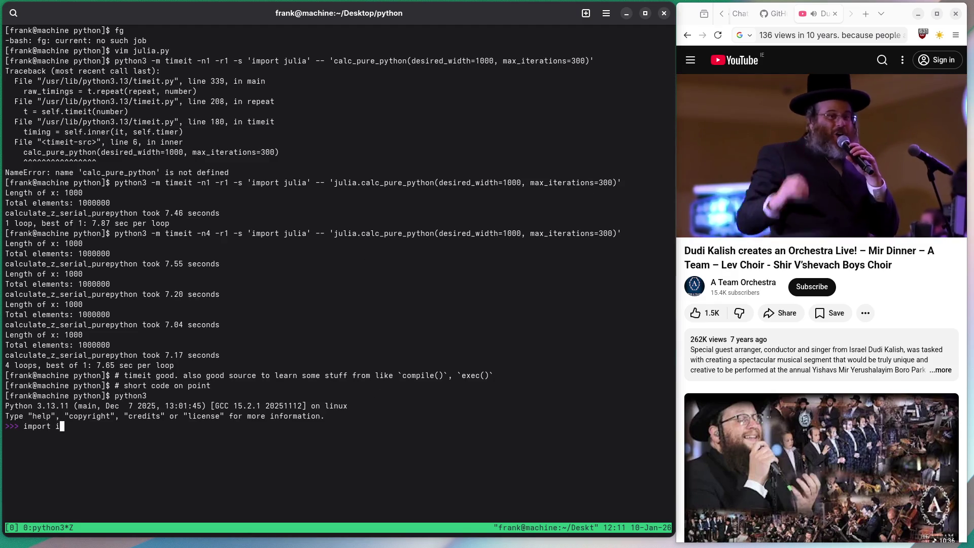
type("nspect")
key("Return")
type("import ")
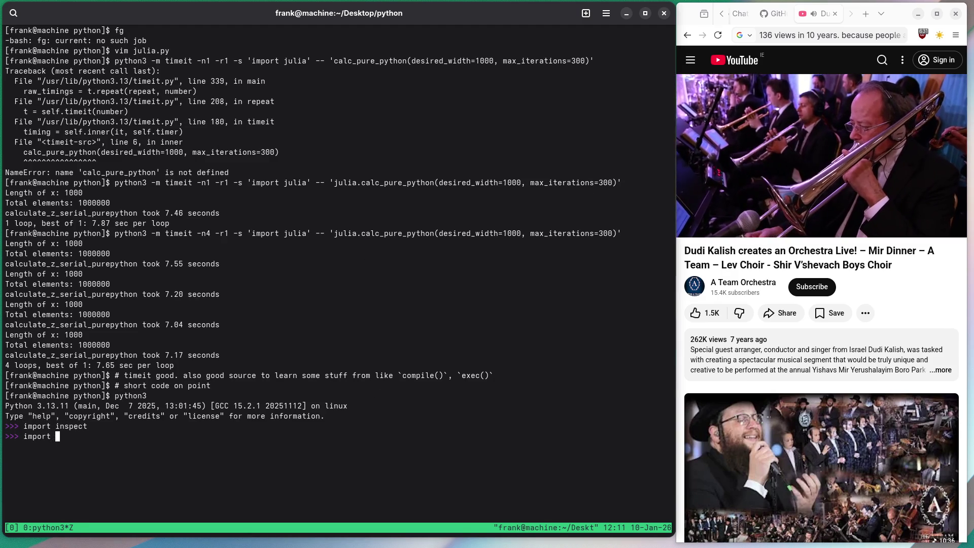
type("timeit")
key("Return")
type("inspec")
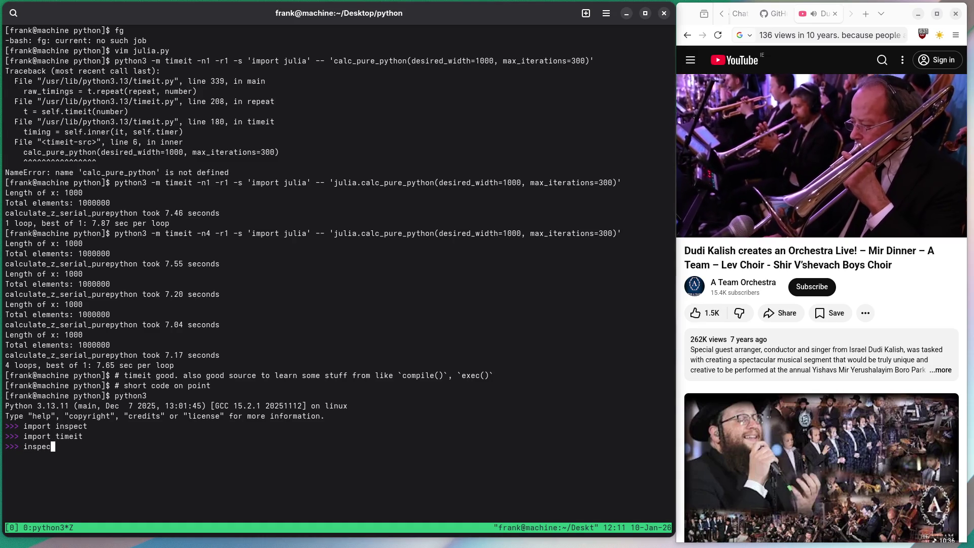
type("t.getsourcefile")
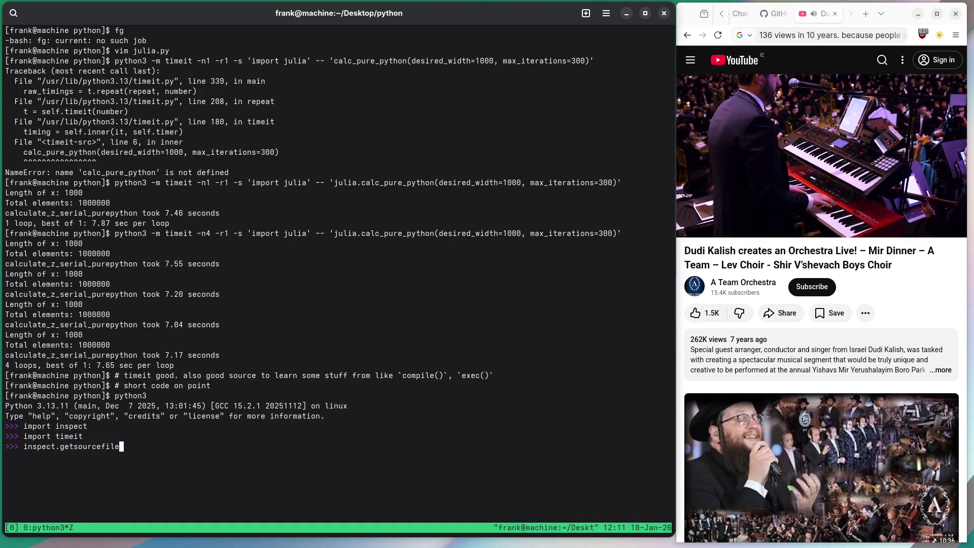
type("(timeit)")
key("Return")
Copy the /usr/lib/python3.13/timeit.py path, exit Python, and open that file in vim
double_click(111, 457)
right_click(111, 461)
left_click(131, 469)
key("ctrl+d")
type("vim")
key("ctrl+shift+v")
key("Return")
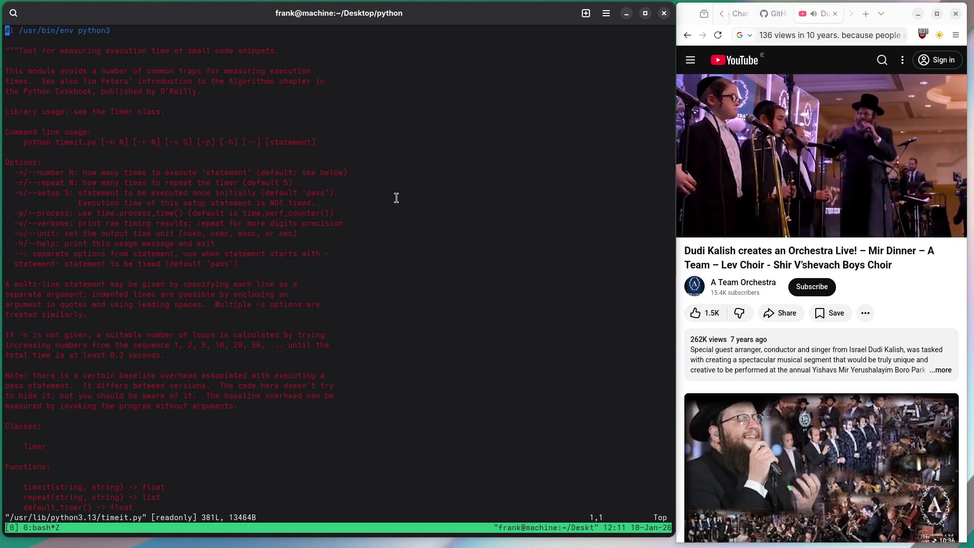
double_click(212, 517)
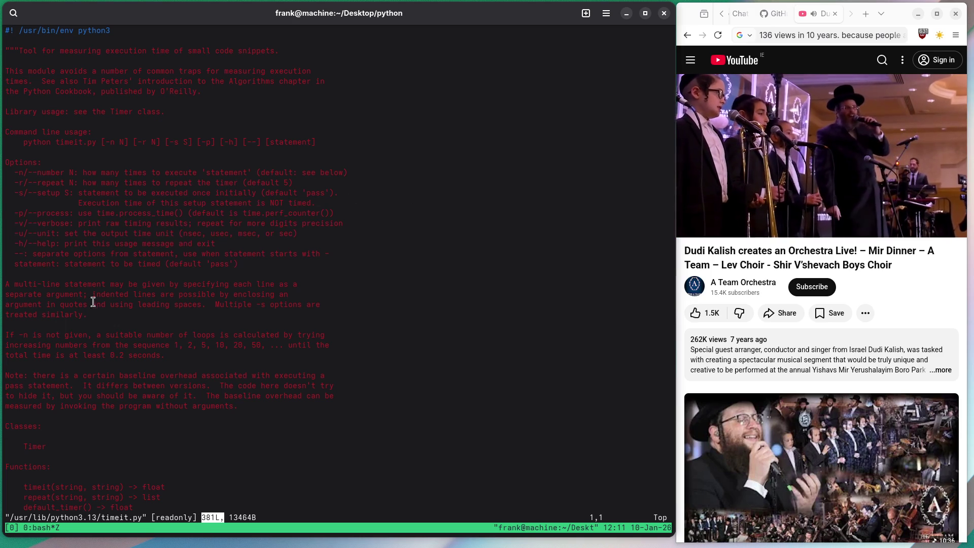
scroll(236, 281, "down", 20)
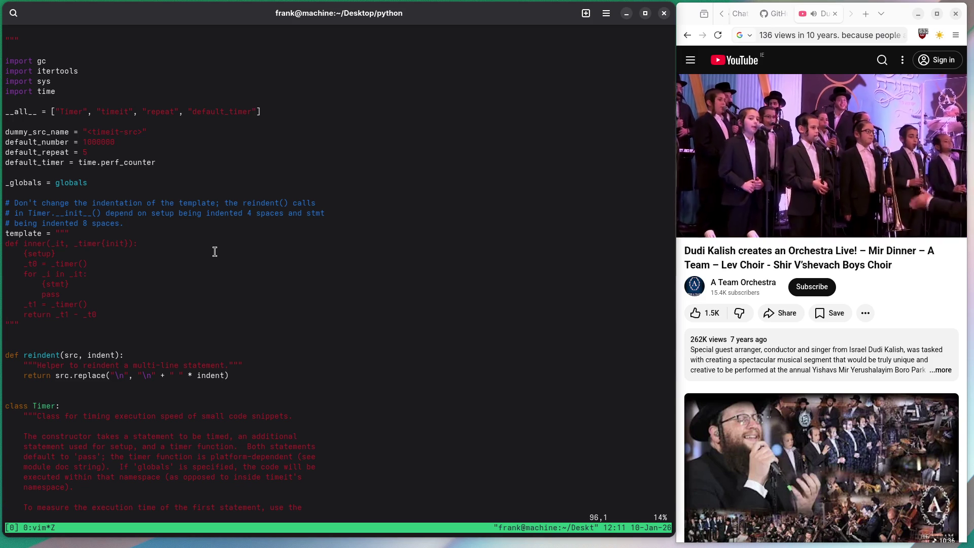
Read down timeit.py from the Timer constructor past print_exc to the repeat() method
key("j")
key("j")
key("j")
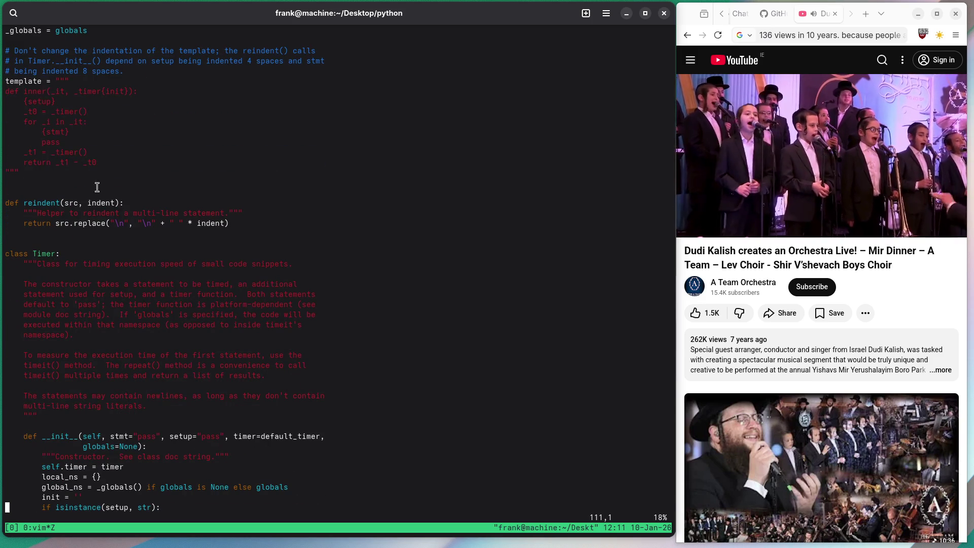
key("j")
key("j")
key("j")
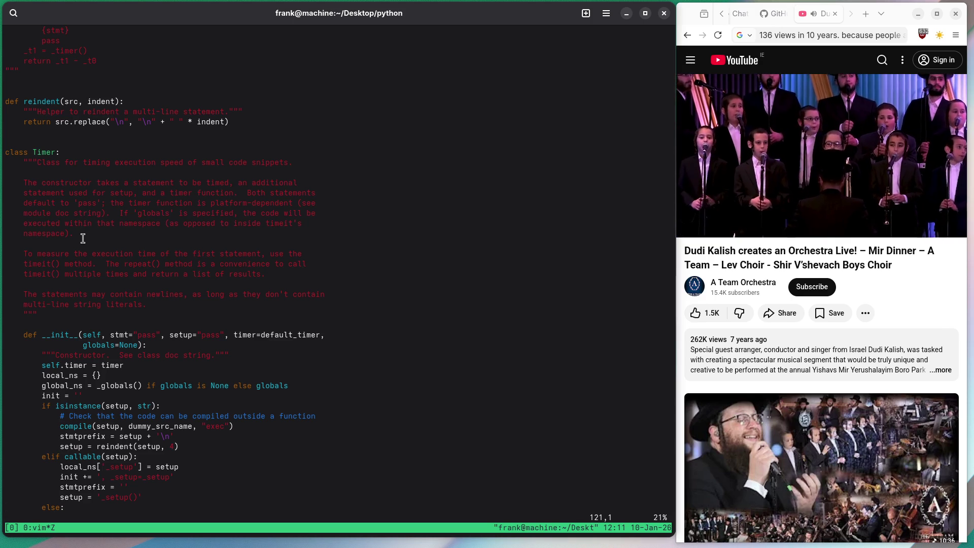
key("j")
key("j")
key("j")
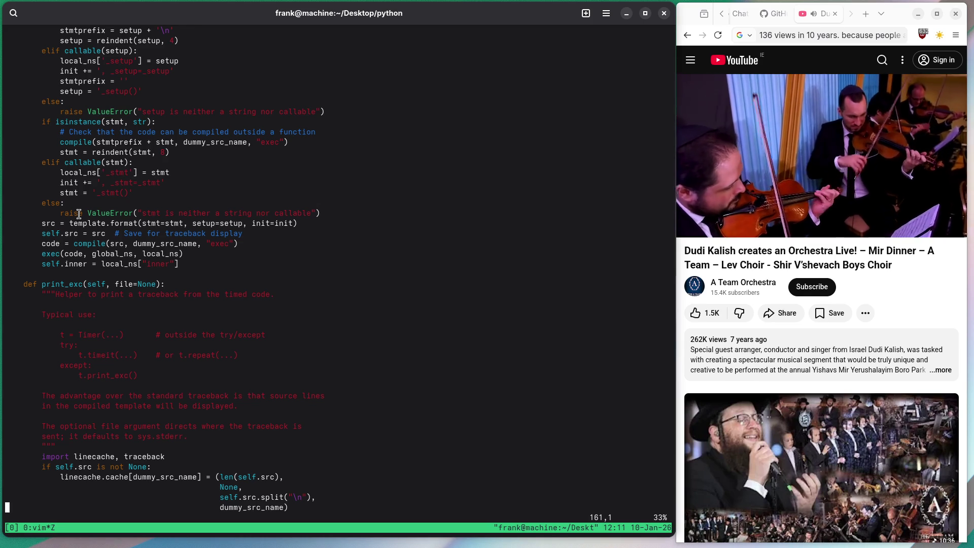
key("j")
key("j")
key("j")
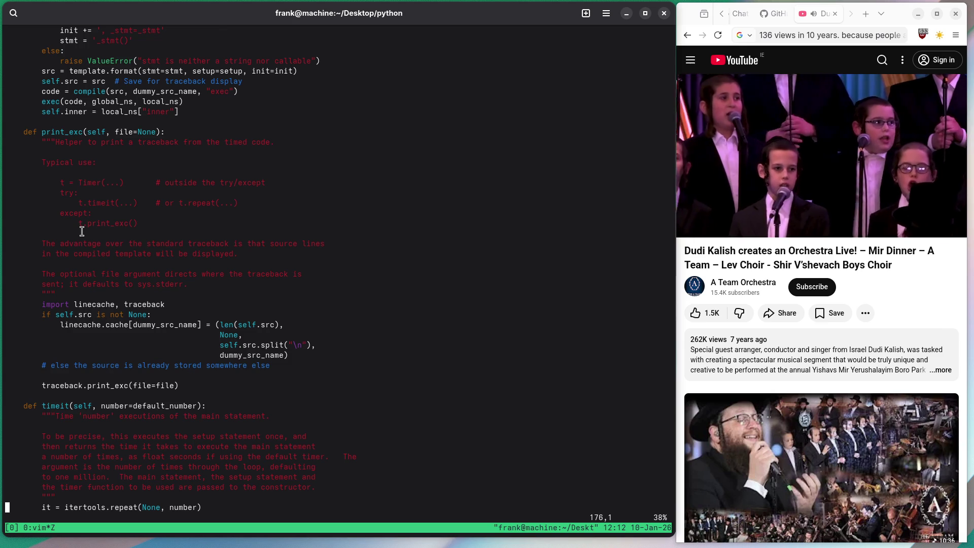
scroll(89, 225, "down", 2)
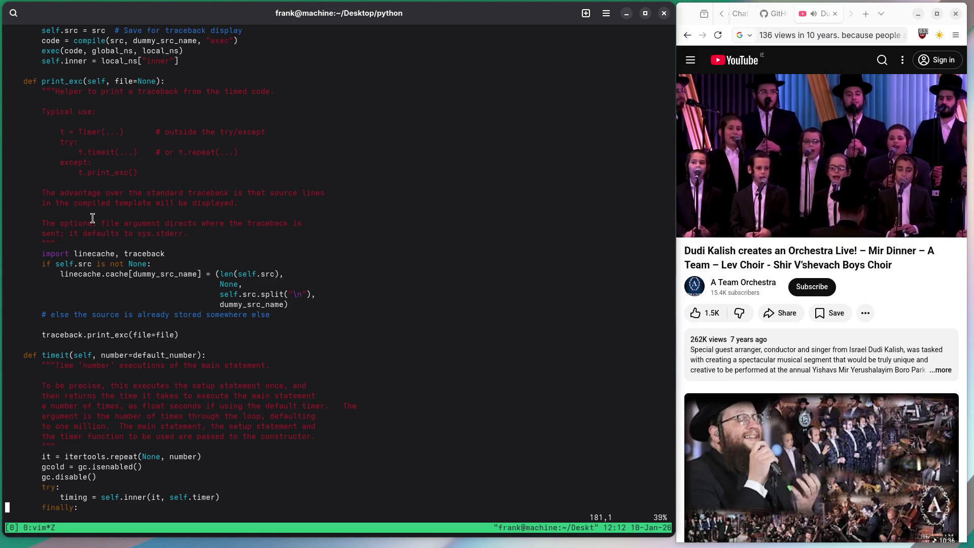
scroll(100, 203, "down", 3)
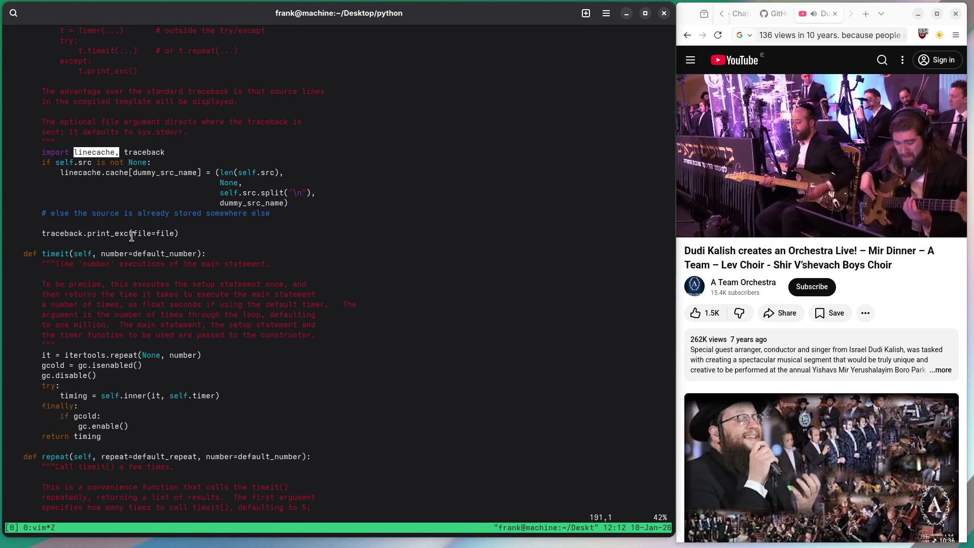
left_click_drag(128, 233, 49, 235)
left_click(48, 233)
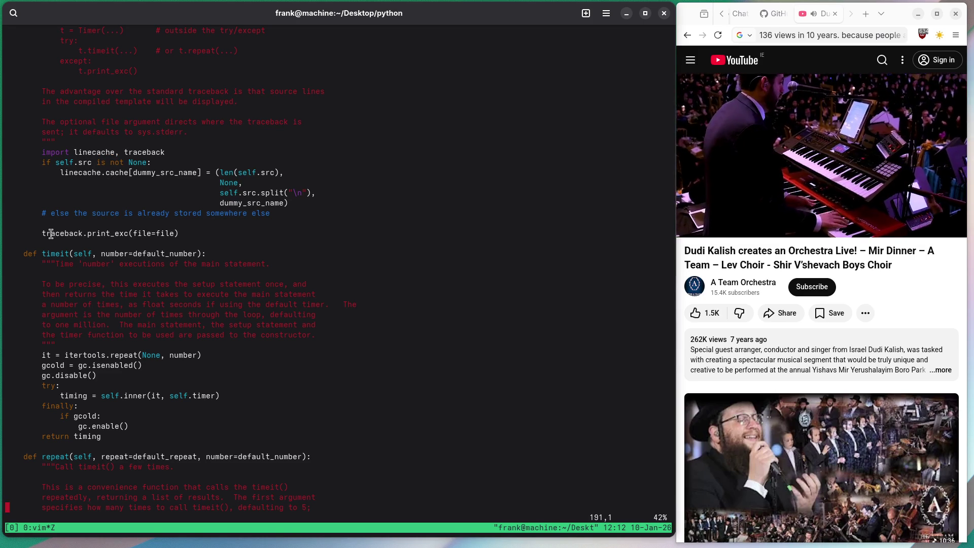
key("j")
key("j")
key("j")
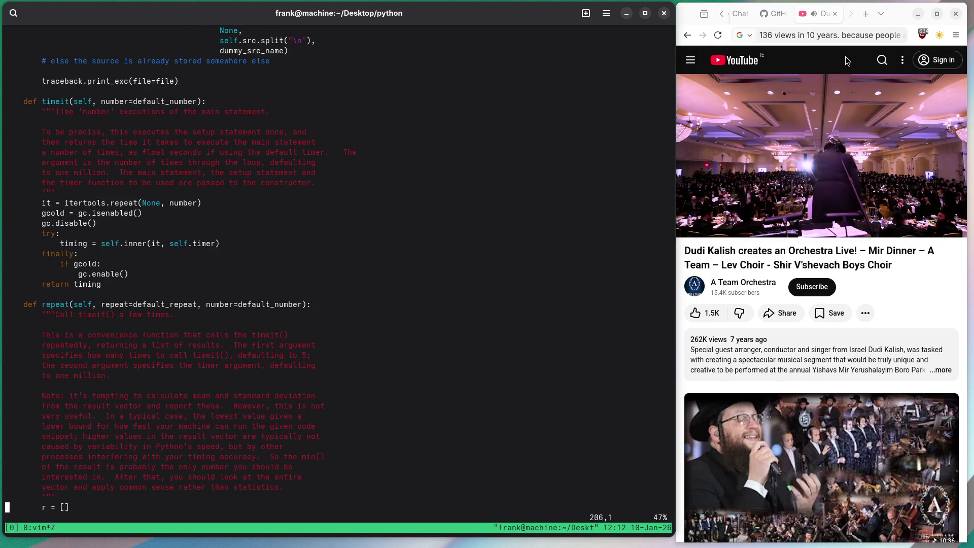
Search YouTube for 'little chinese german' and play 'Exiled Germans Of Central Asia | S3, EP19'
left_click(880, 63)
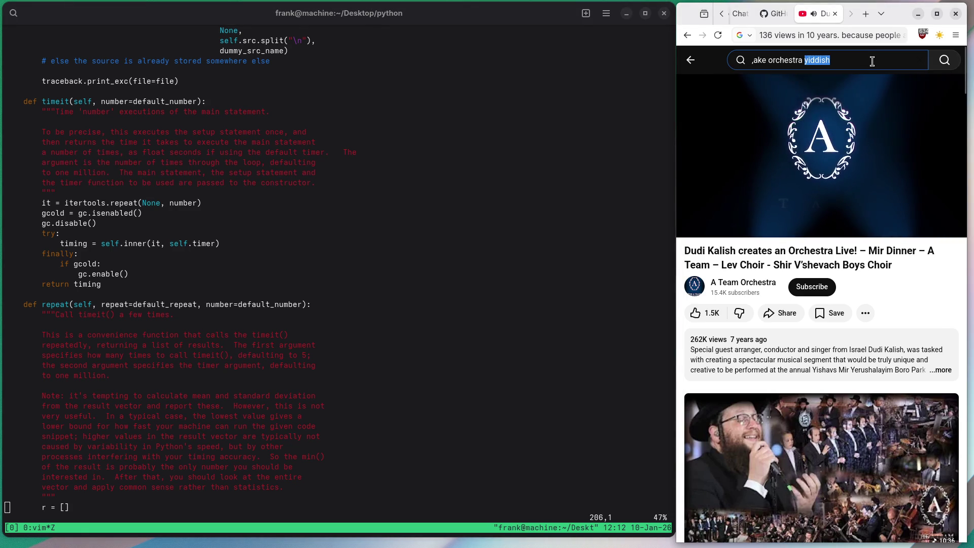
type("little ch")
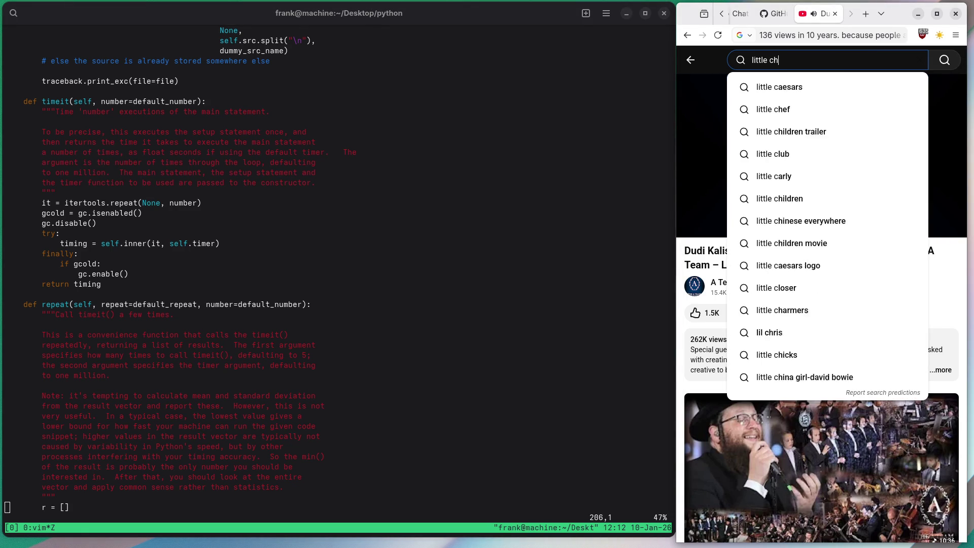
type("inese german")
key("Return")
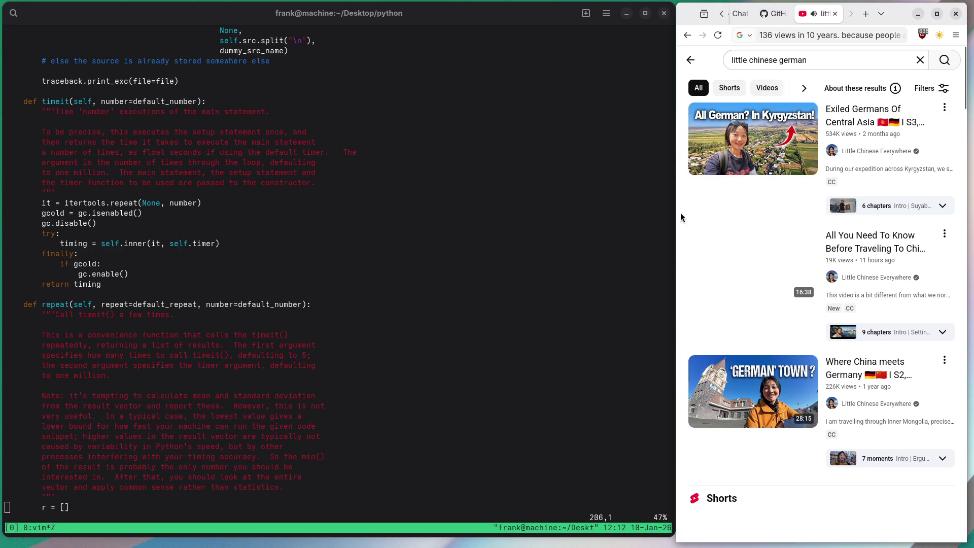
left_click(736, 153)
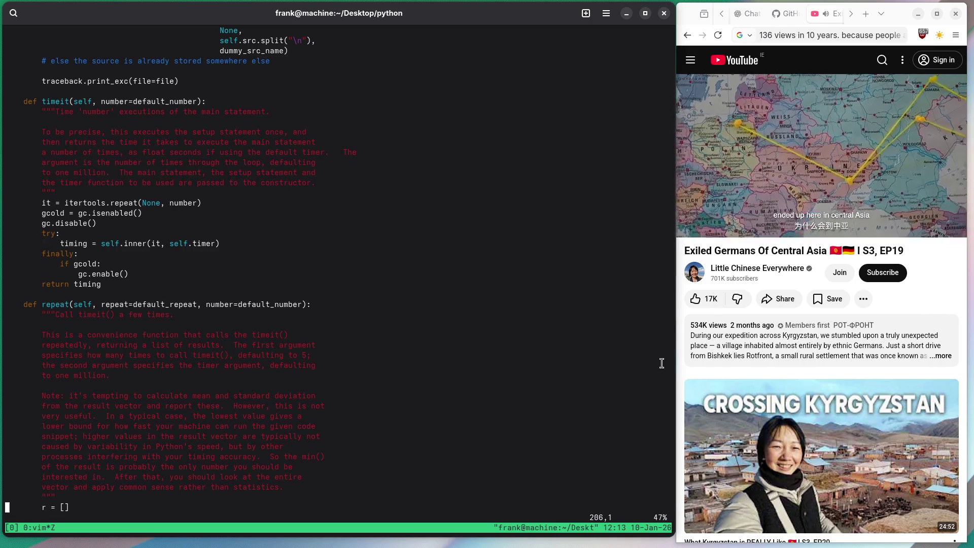
left_click_drag(677, 355, 314, 379)
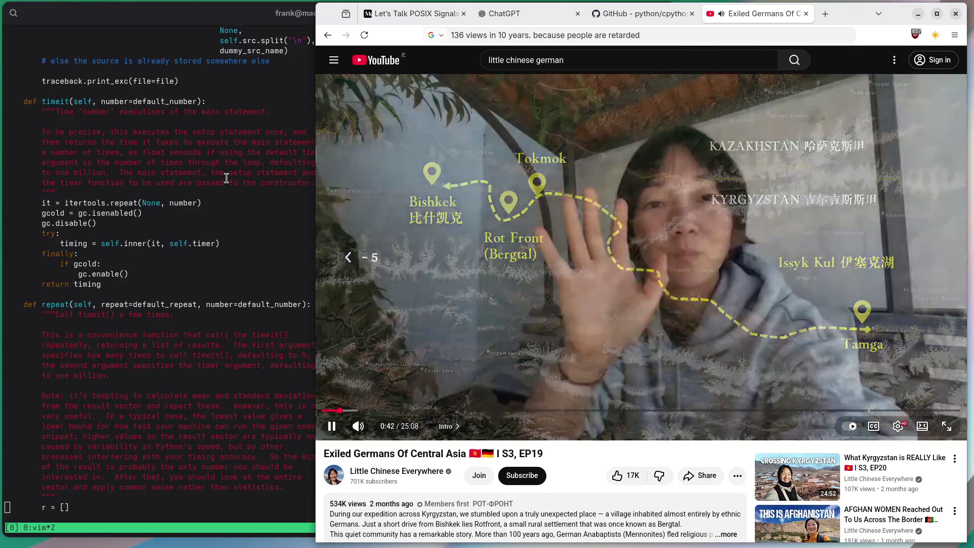
Rewind the Exiled Germans video a few seconds and start a new browser tab
key("Left")
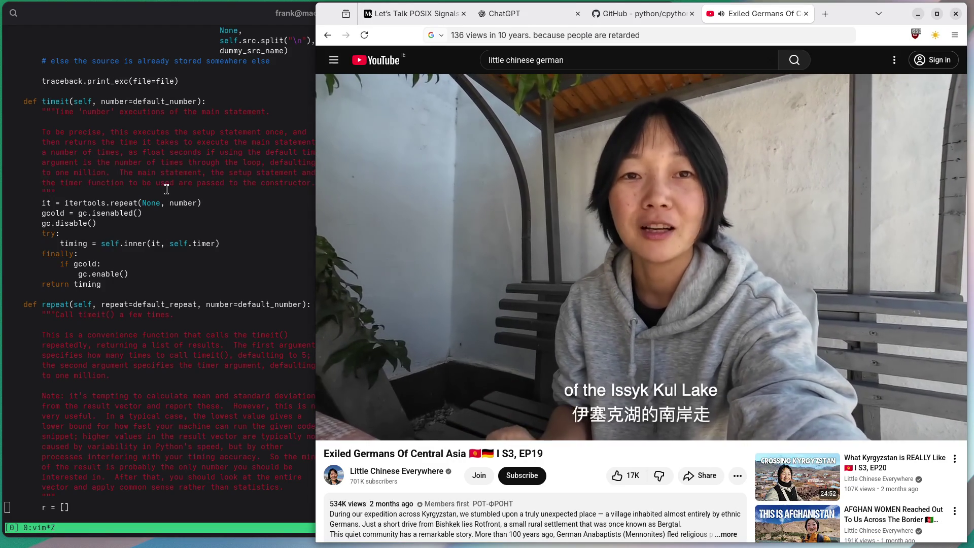
double_click(848, 16)
Look up Рот-Фронт (Rot-Front), Kyrgyzstan in Google Maps and zoom out to a world view
type("maps.google.")
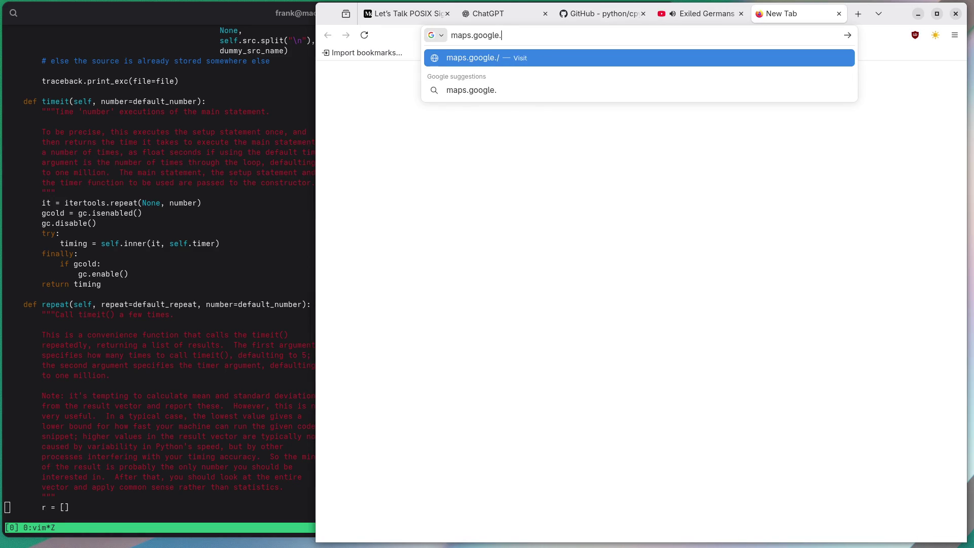
type("com")
key("Return")
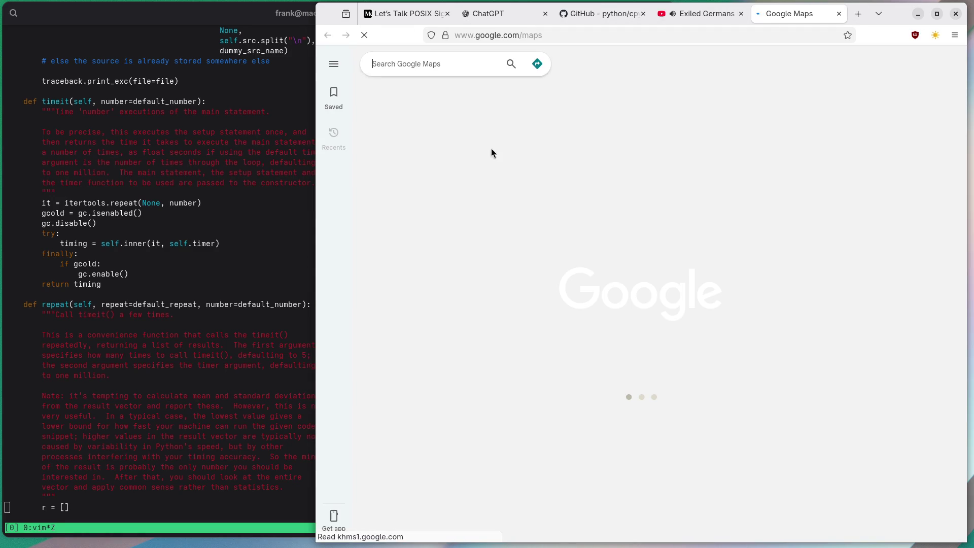
type("rotfront k")
key("Down")
key("Return")
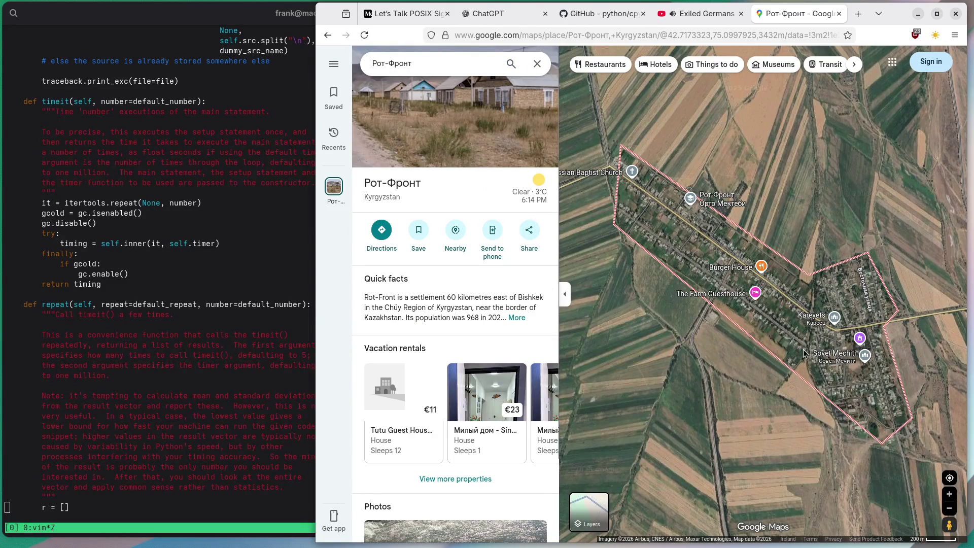
scroll(788, 349, "up", 3)
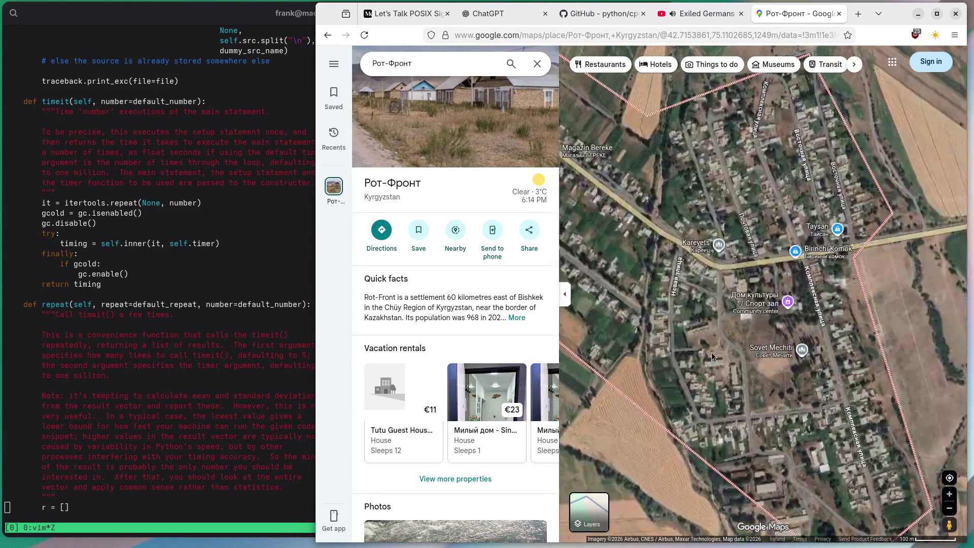
scroll(725, 363, "down", 10)
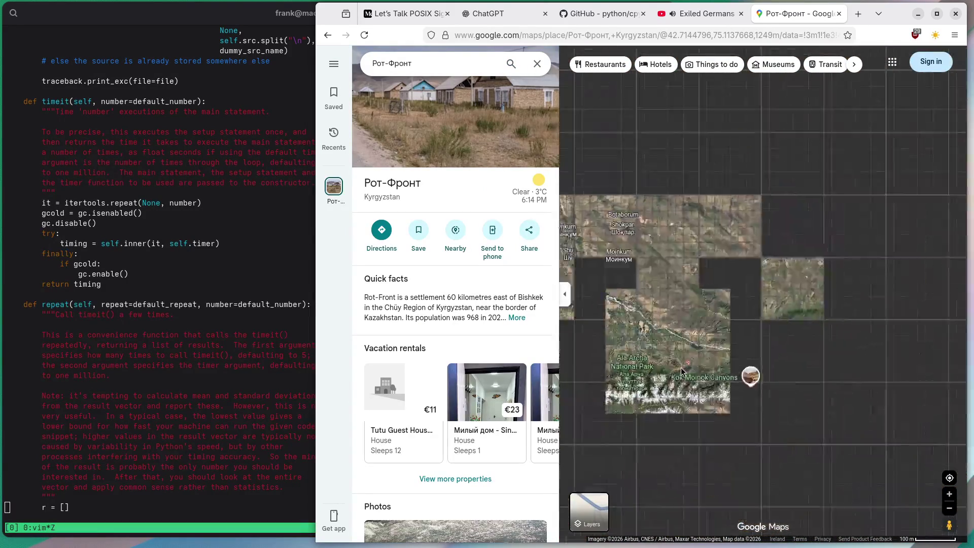
scroll(679, 373, "down", 10)
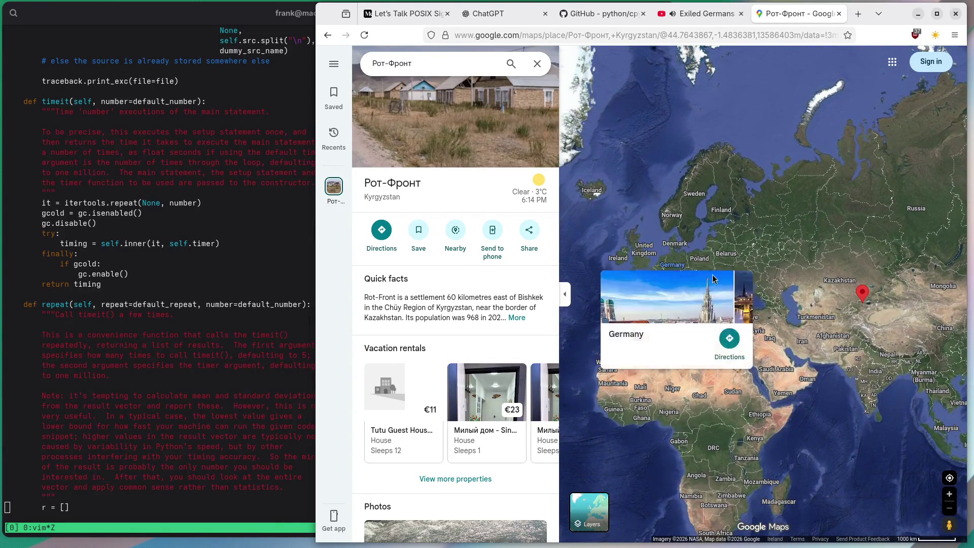
Measure the 4,922.84 km distance from Rot-Front to Germany, then clear the measurement
right_click(864, 310)
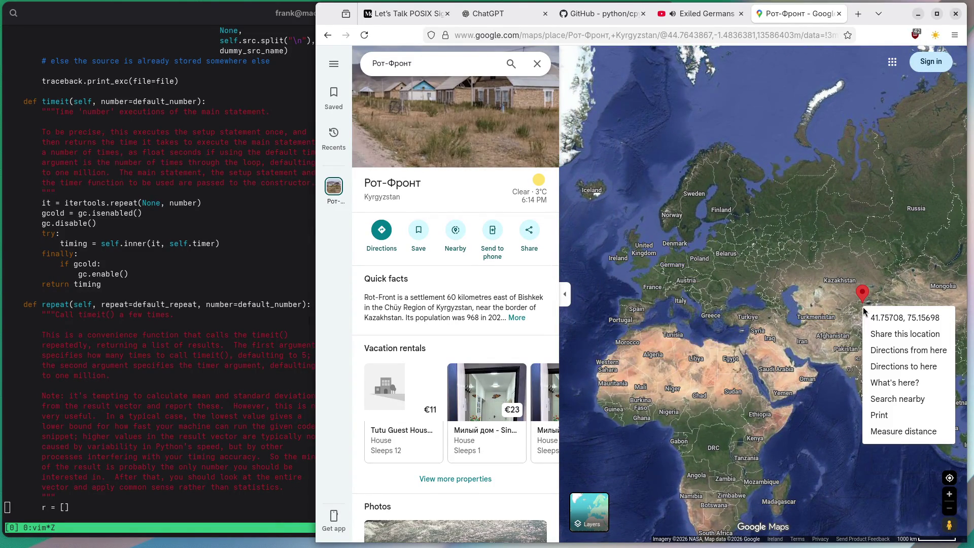
left_click(888, 431)
left_click(673, 260)
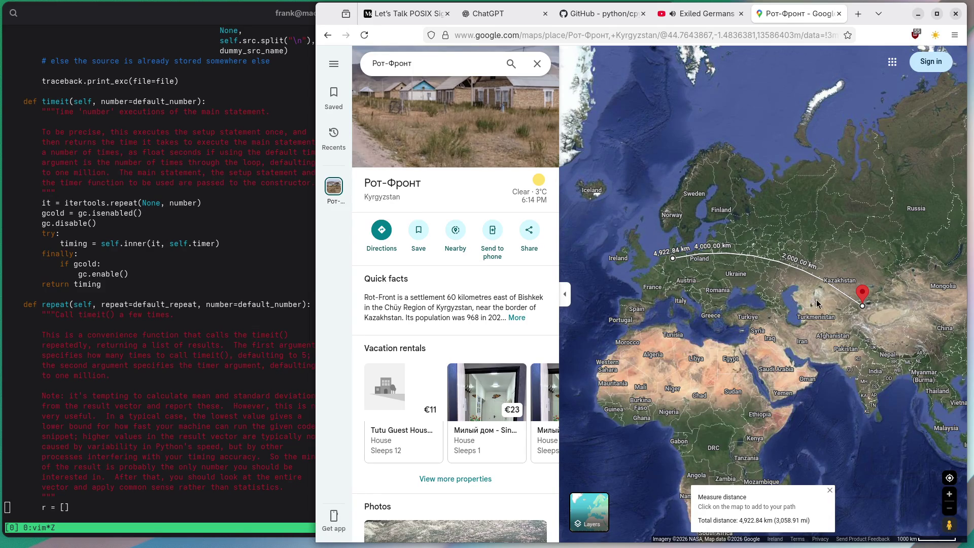
right_click(830, 308)
left_click(868, 441)
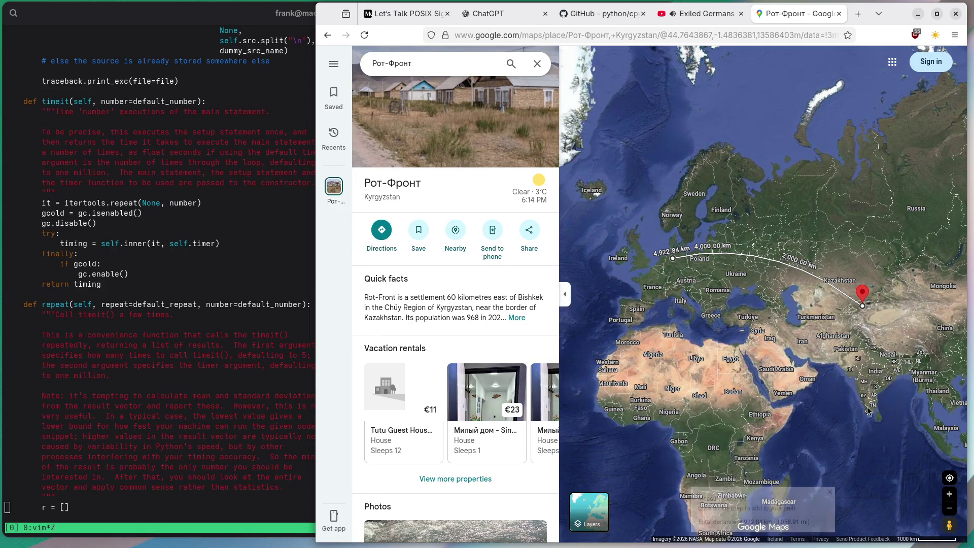
scroll(867, 296, "up", 3)
Zoom into Rot-Front village, preview Street View coverage, and pin the Рот-Фронт Орто Мектеби school
scroll(862, 289, "up", 6)
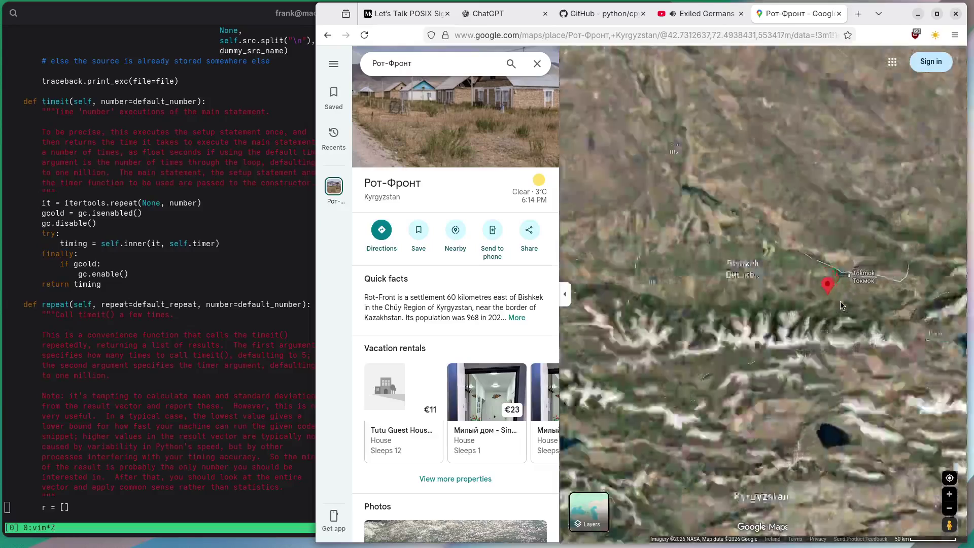
scroll(822, 247, "up", 8)
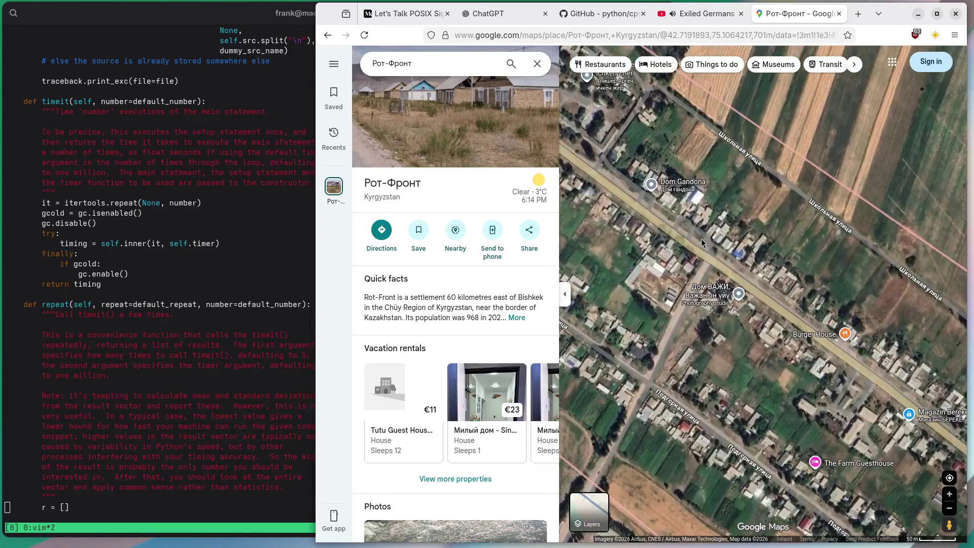
mouse_move(701, 238)
left_mouse_down()
mouse_move(852, 349)
mouse_move(935, 360)
left_mouse_up()
left_click_drag(946, 523, 816, 271)
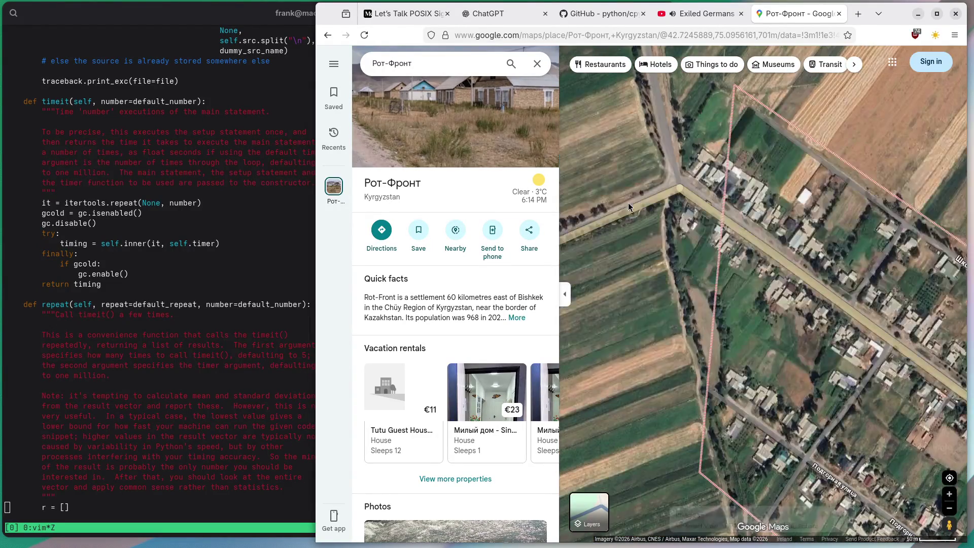
scroll(804, 375, "down", 2)
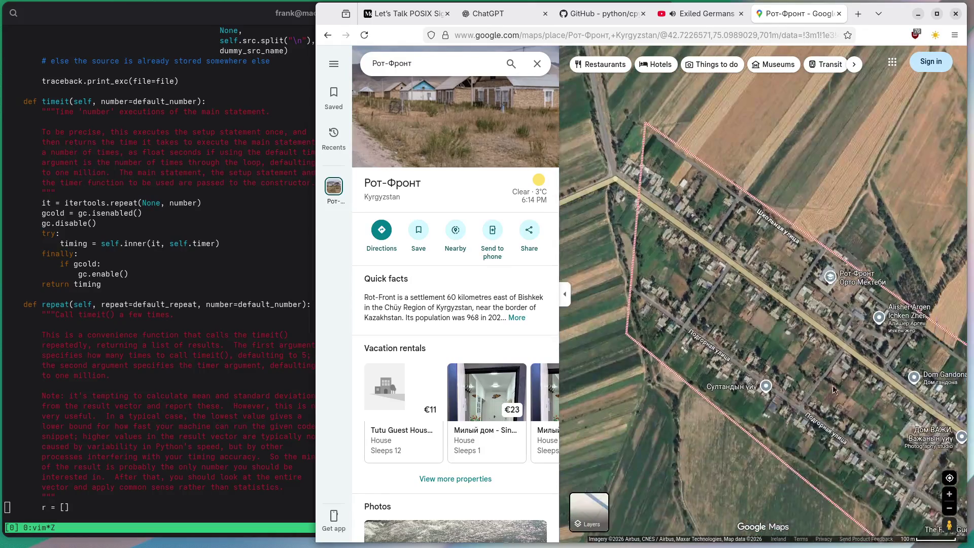
left_click(794, 260)
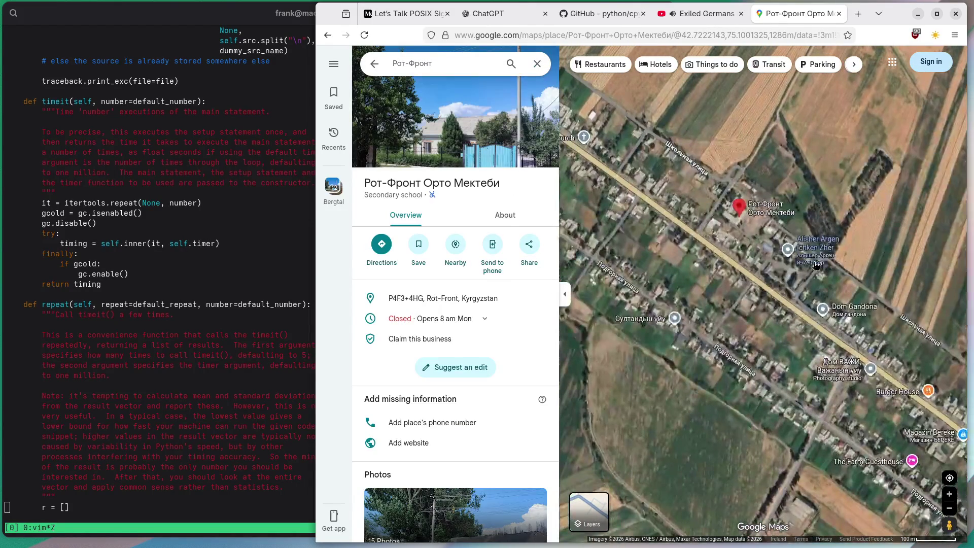
Open details for village places, from Alisher Argen Ichken Zher to the Magazin Bereke store
left_click(815, 264)
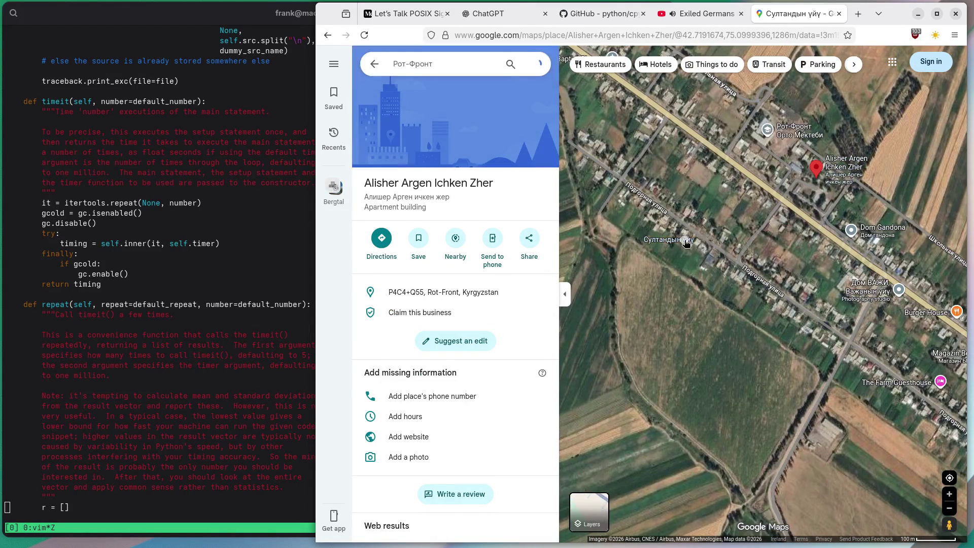
left_click(702, 239)
left_click(850, 230)
left_click(865, 287)
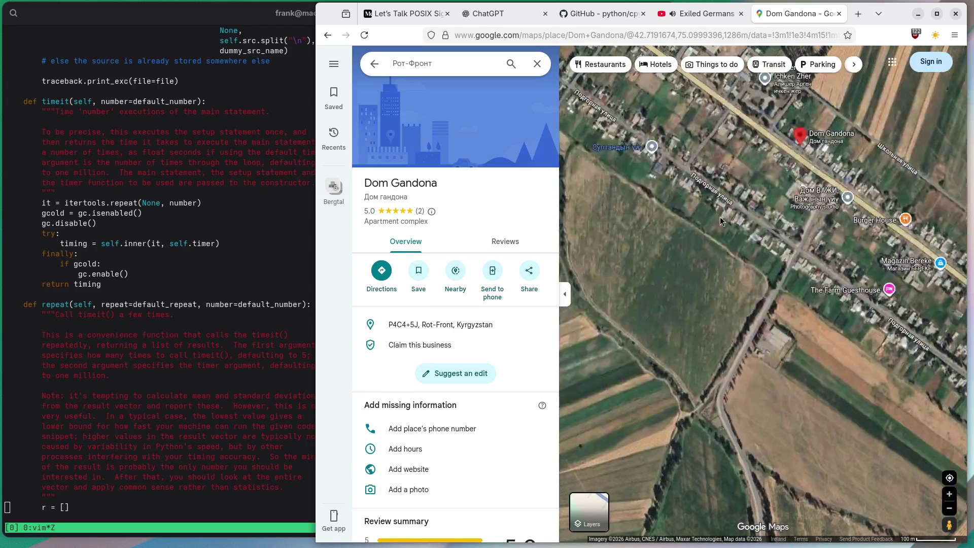
left_click(845, 222)
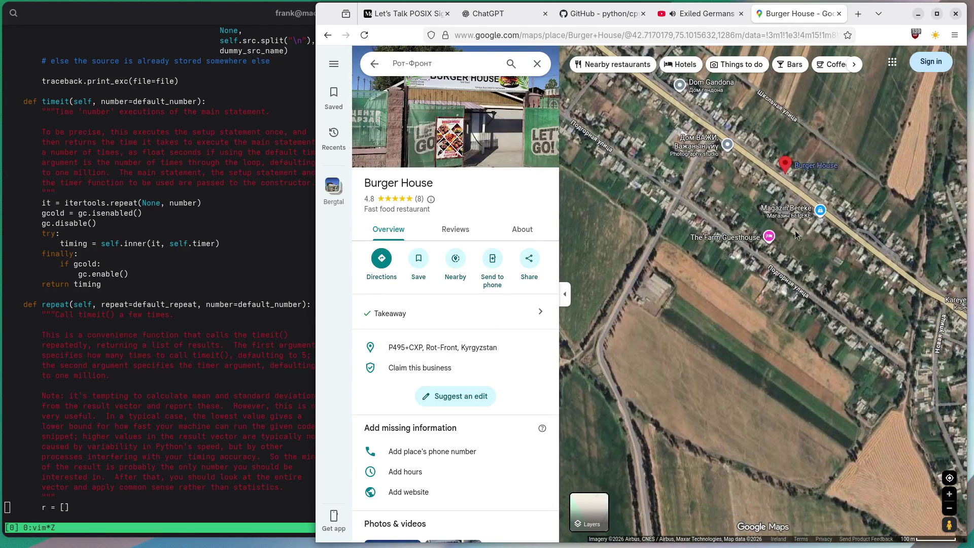
left_click(785, 209)
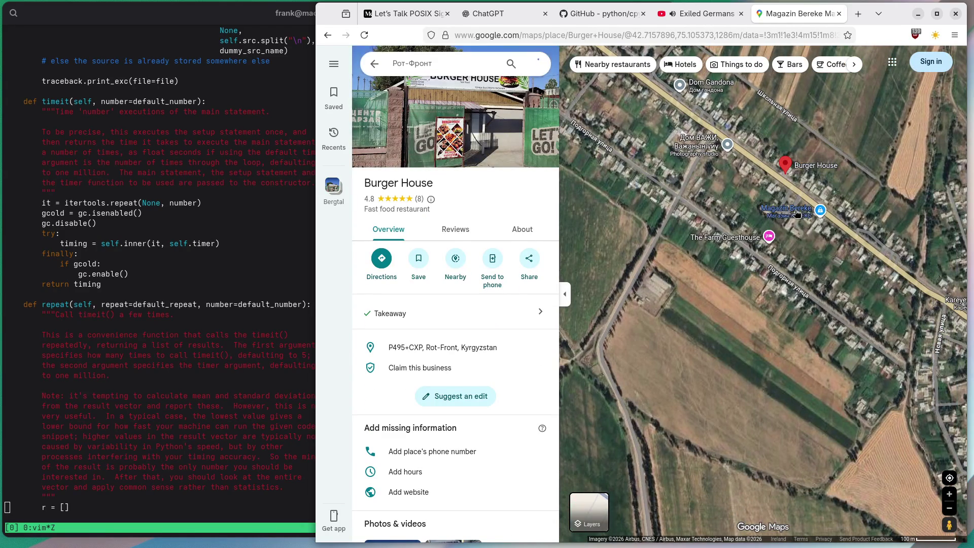
left_click_drag(867, 293, 608, 221)
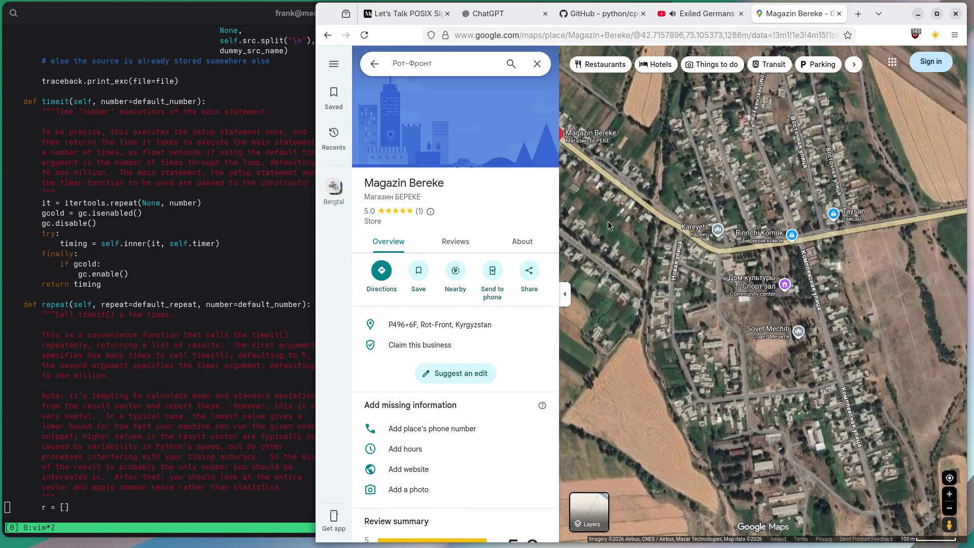
Browse Kareyets, Taysan store, Sovet Mechiti and the community center, ending on Комплексная 6/2
left_click(702, 230)
left_click(822, 237)
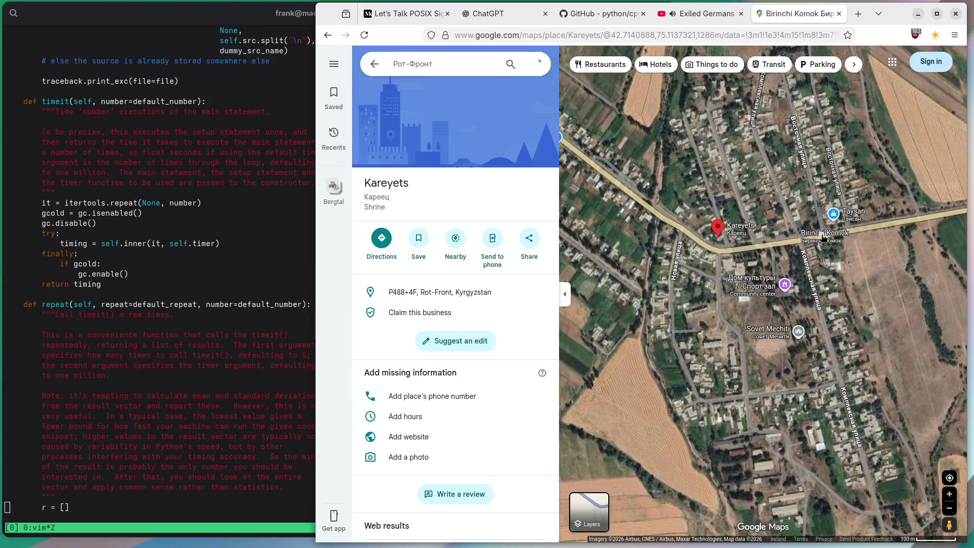
left_click(852, 212)
left_click(770, 325)
left_click(754, 282)
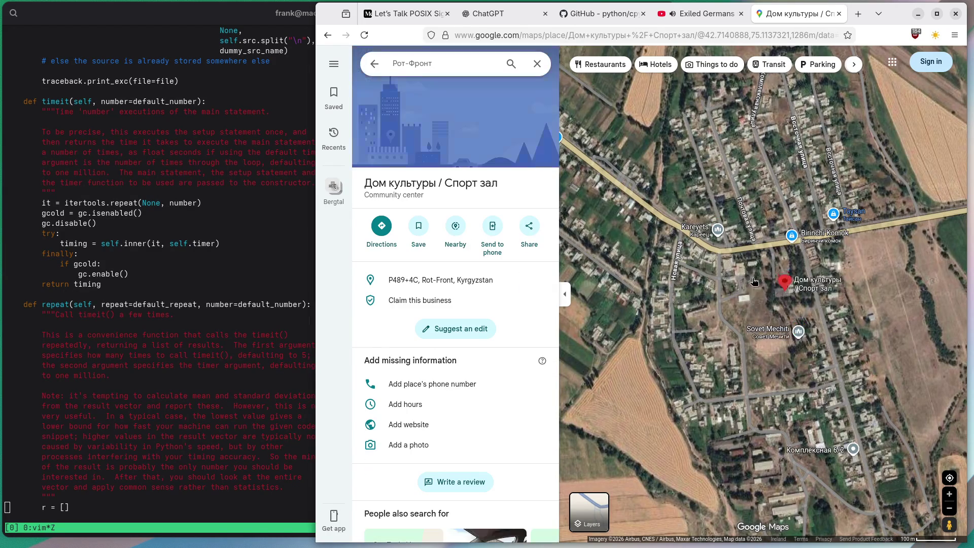
left_click_drag(754, 281, 649, 137)
left_click(718, 262)
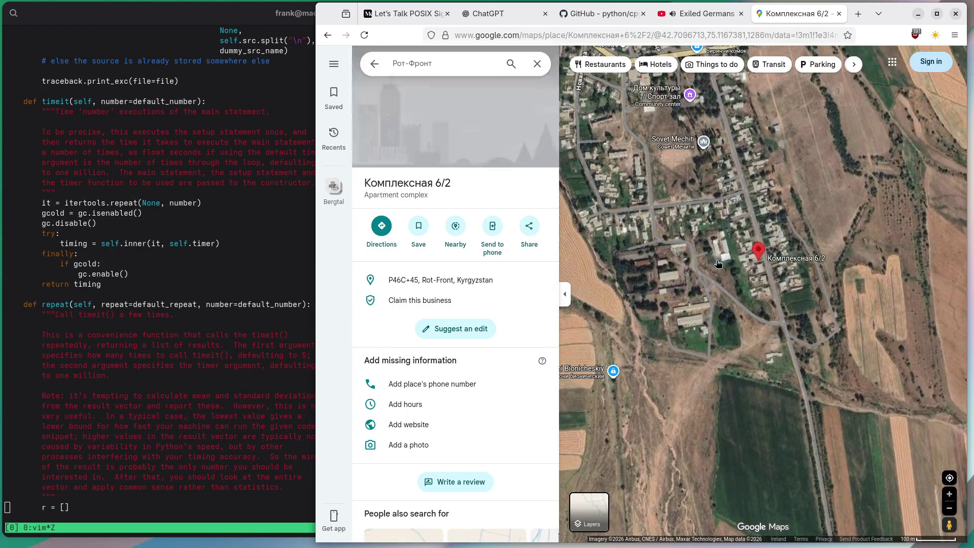
scroll(690, 293, "down", 3)
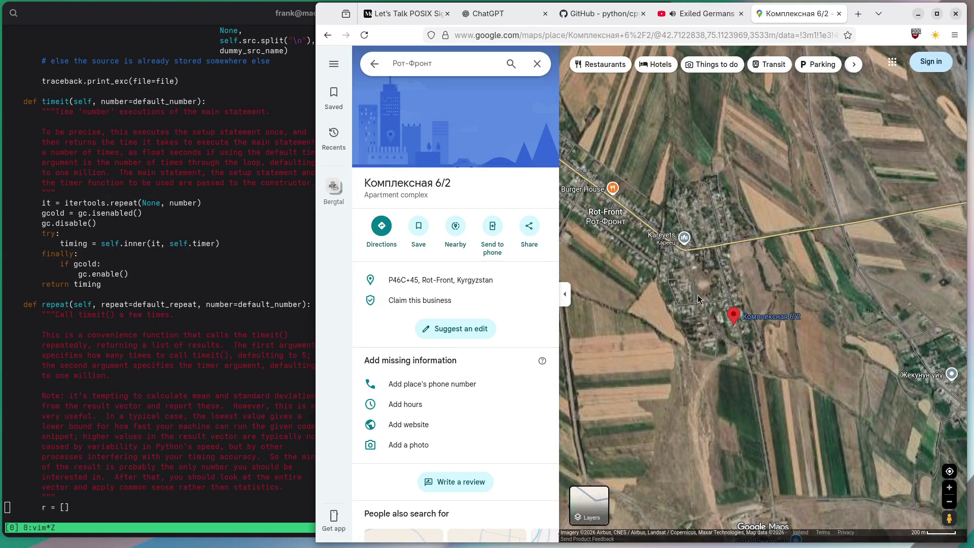
key("ctrl+t")
Find Baidu Maps via web search and search it for Рот-Фронт copied from Google Maps
type("baidu maps")
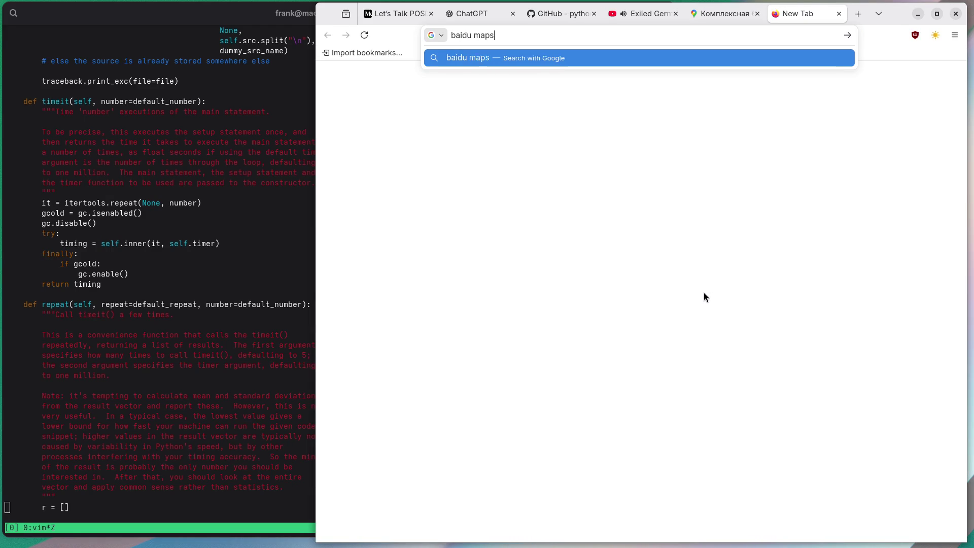
key("Return")
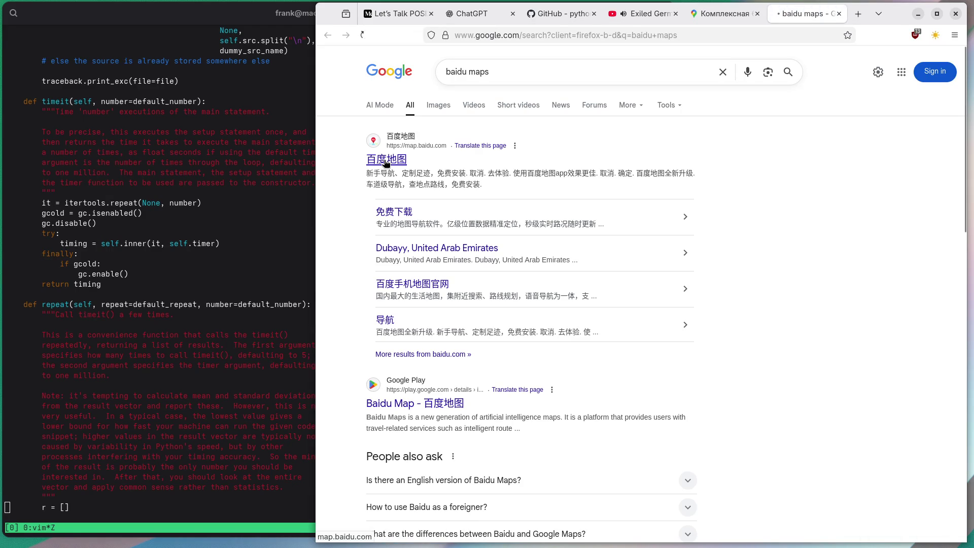
left_click(720, 14)
left_click(426, 65)
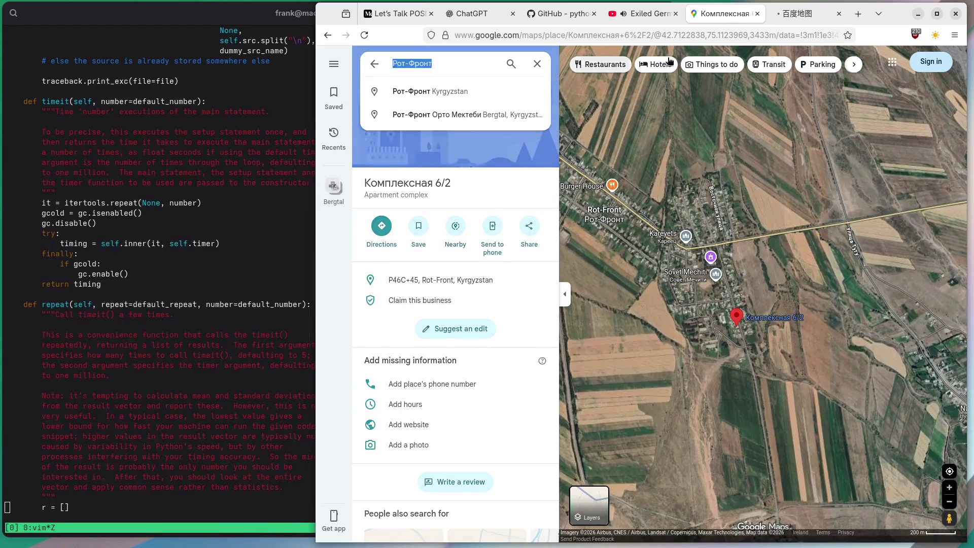
key("ctrl+Tab")
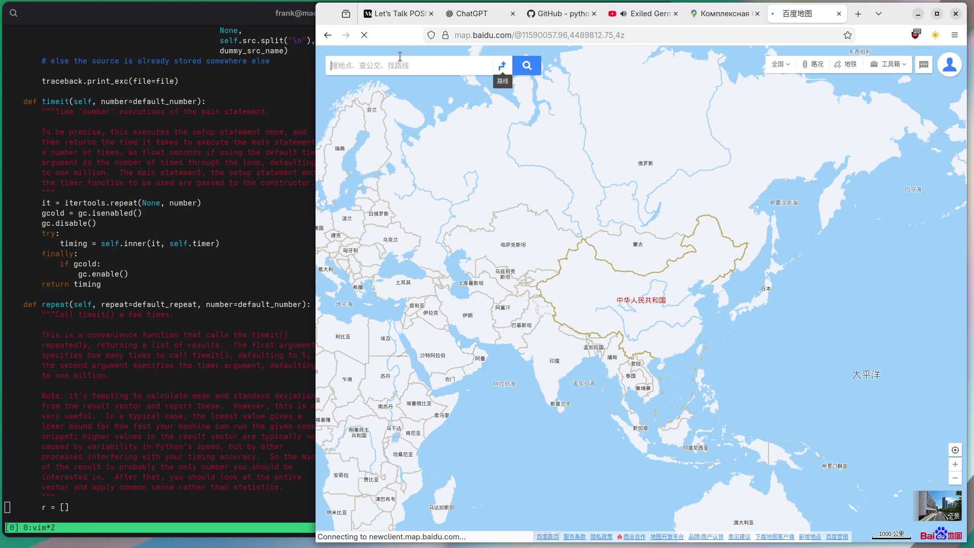
type("Рот-Фронт")
left_click(523, 70)
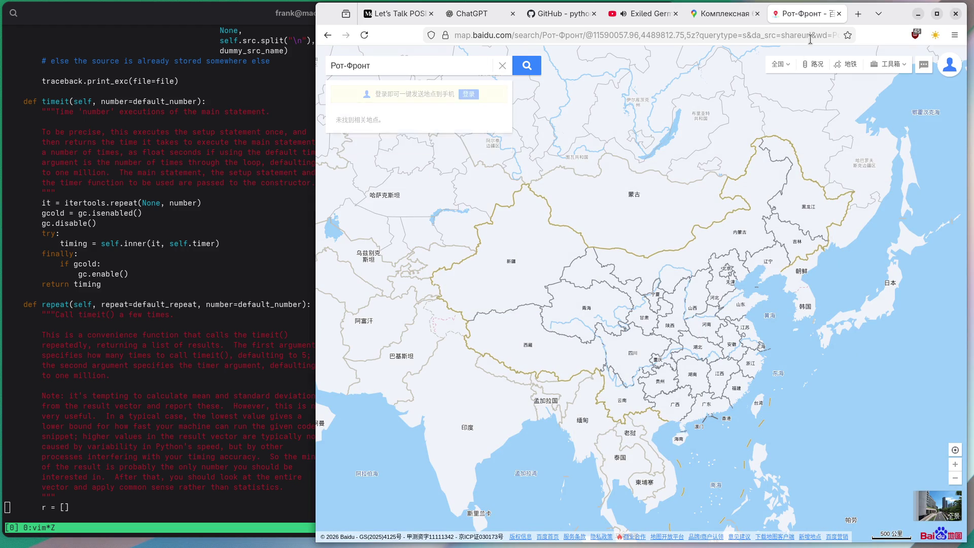
Search the web for 'russian google' from the address bar
left_click(786, 39)
type("r")
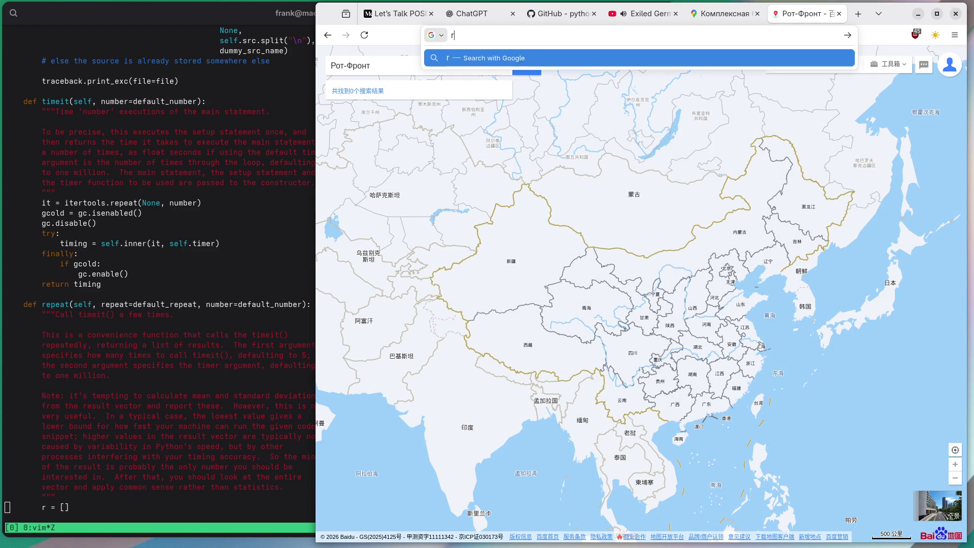
type("gle")
key("Return")
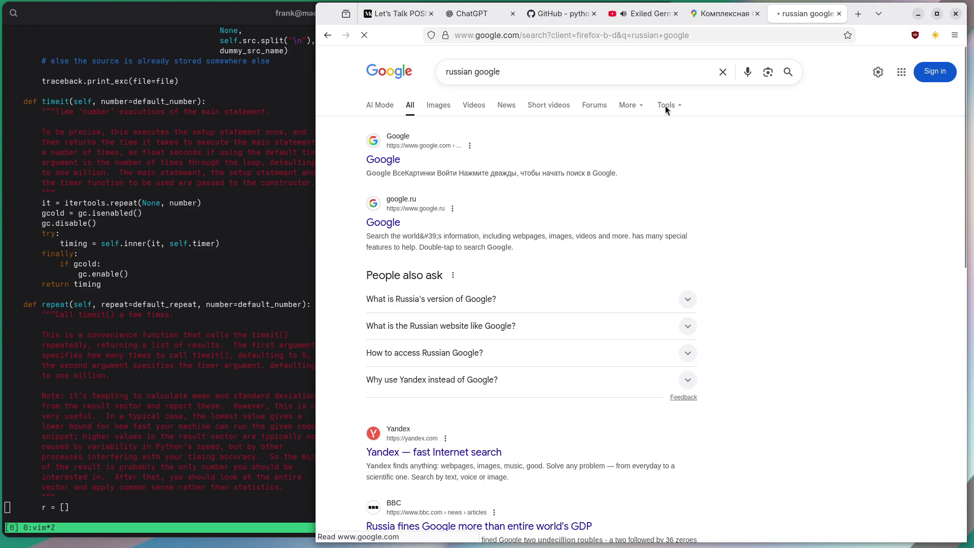
Search Google for 'yandex maps' and open the Yandex Maps result
scroll(323, 233, "down", 3)
scroll(323, 233, "down", 1)
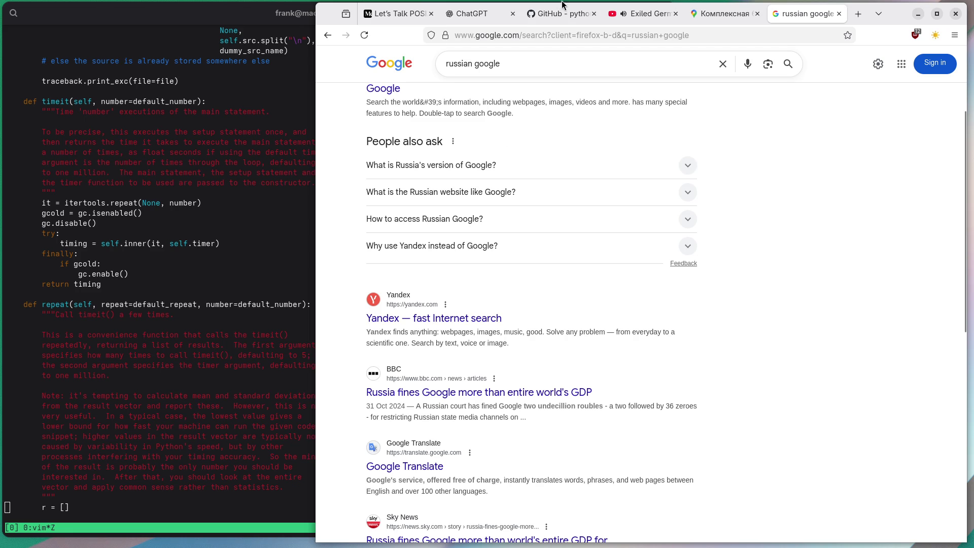
type("yandex maps")
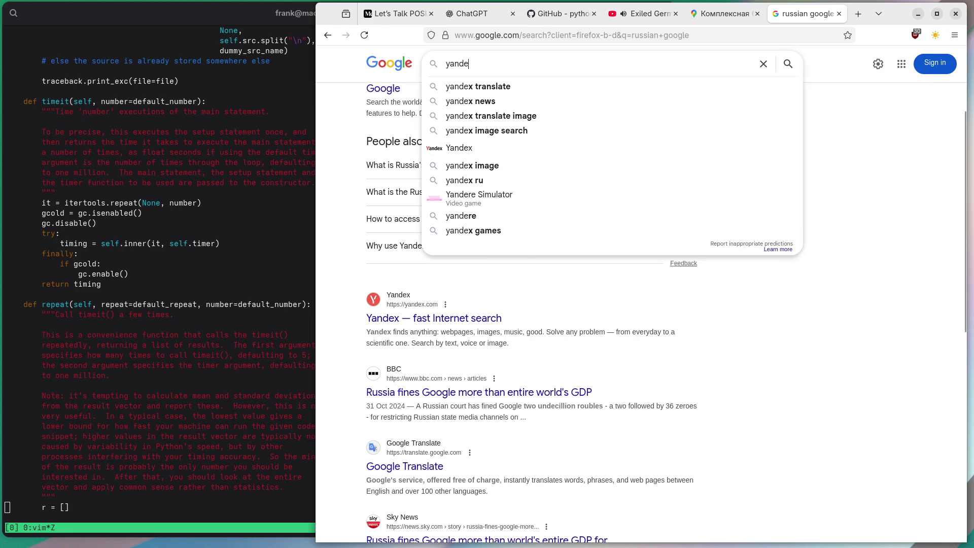
key("Return")
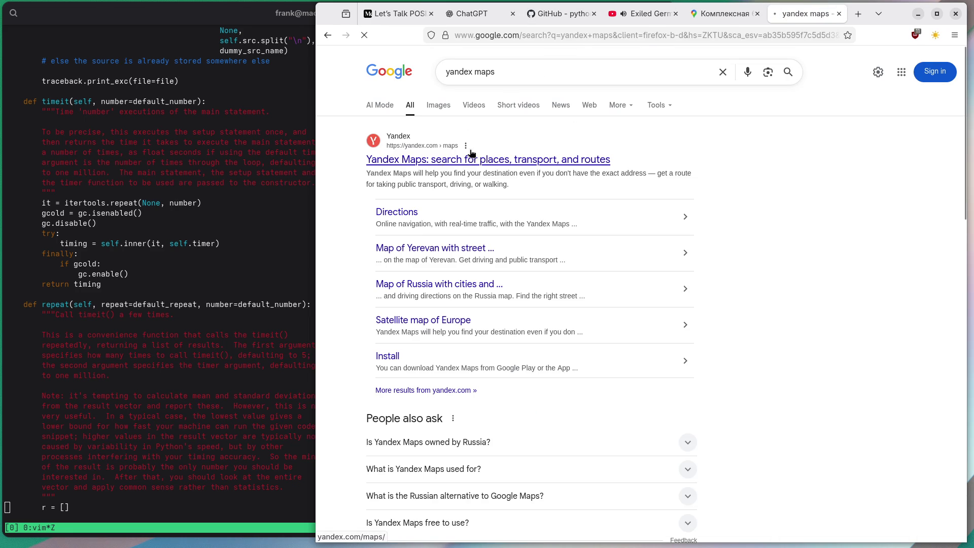
left_click(443, 160)
Search Yandex Maps for Рот-Фронт and pick the village село Рот-Фронт in Chuy Region
left_click(379, 61)
type("Рот-Фронт")
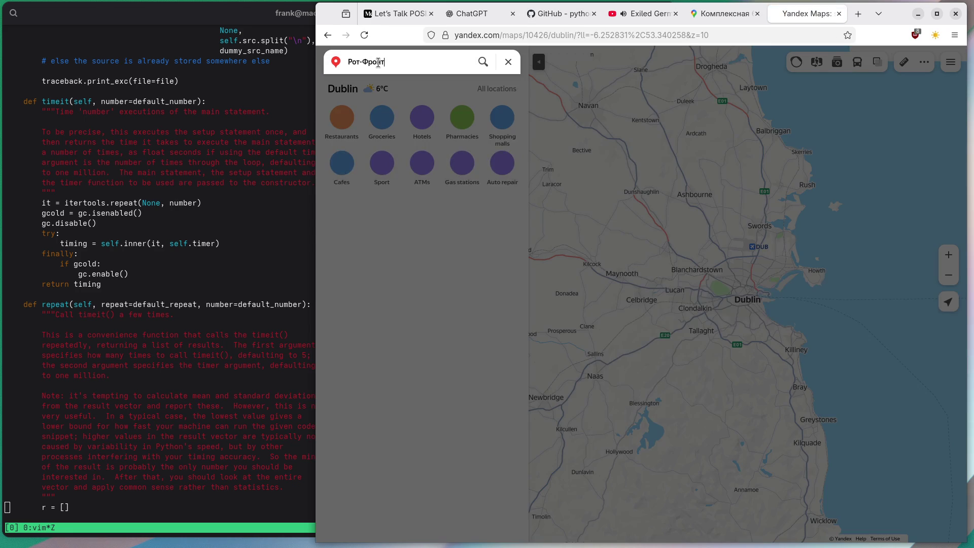
key("Return")
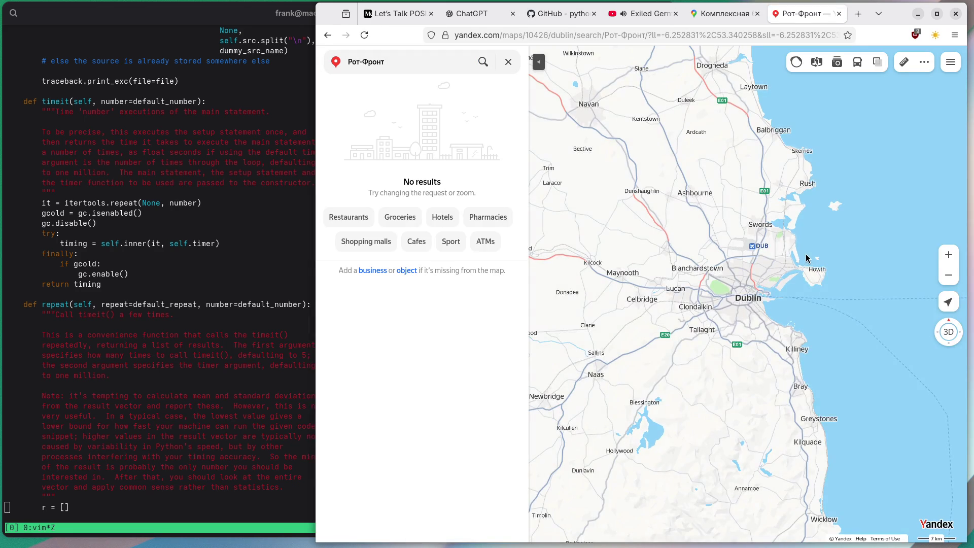
left_click(347, 66)
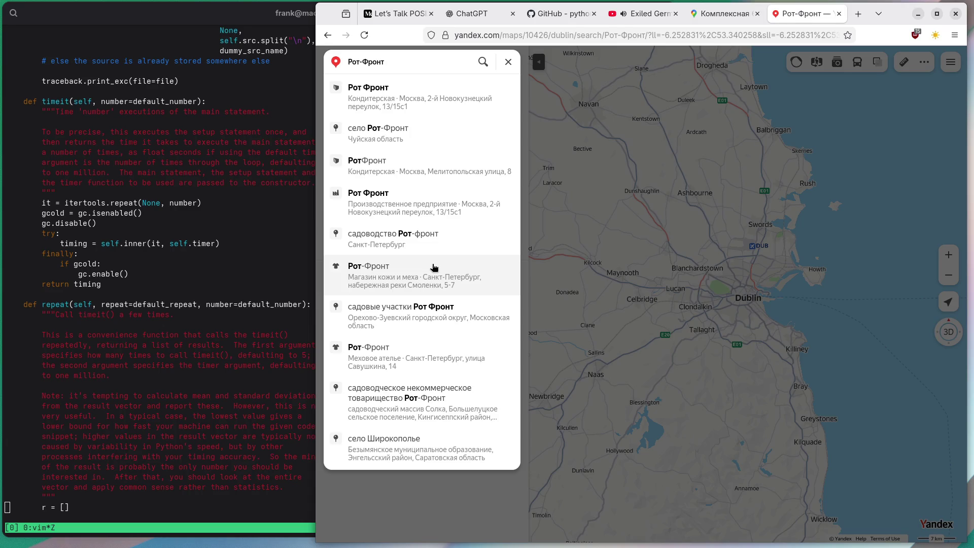
type(" kyrg")
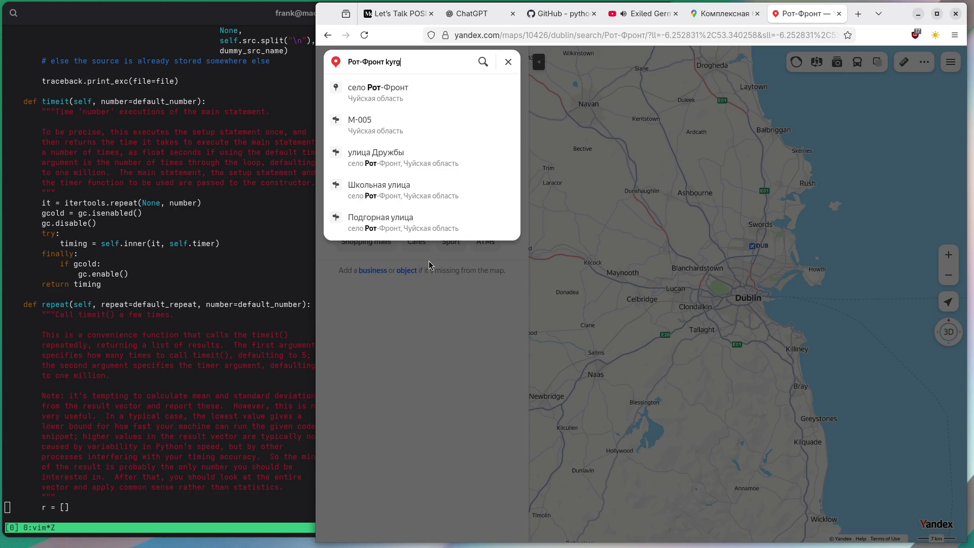
type("i")
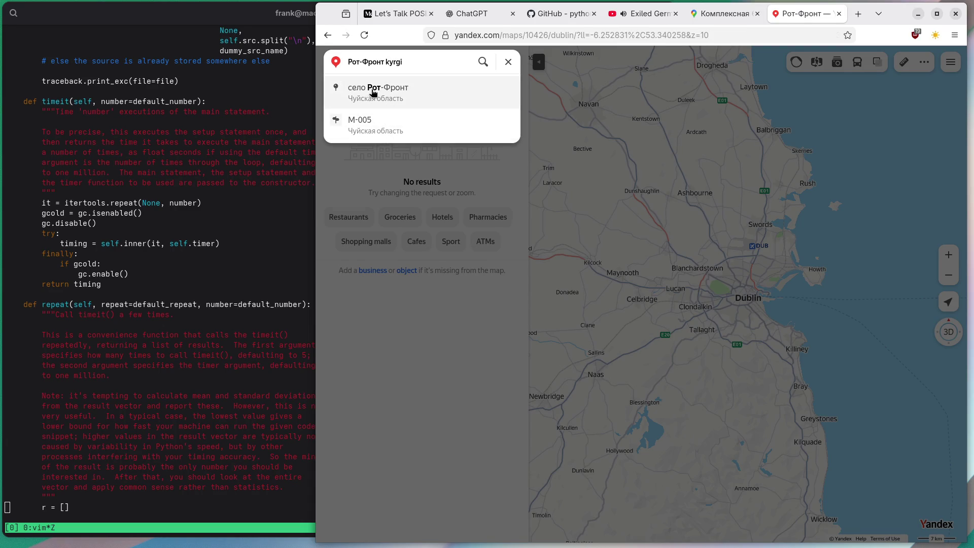
left_click(372, 92)
Zoom and pan around the village map, then close the Rot-Front place card
scroll(675, 430, "down", 6)
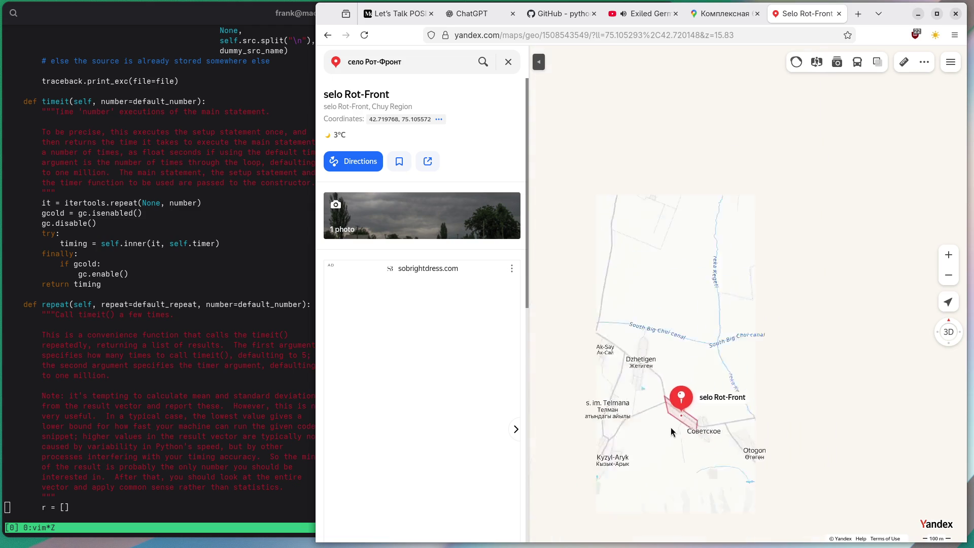
left_click_drag(643, 428, 724, 339)
scroll(730, 332, "up", 6)
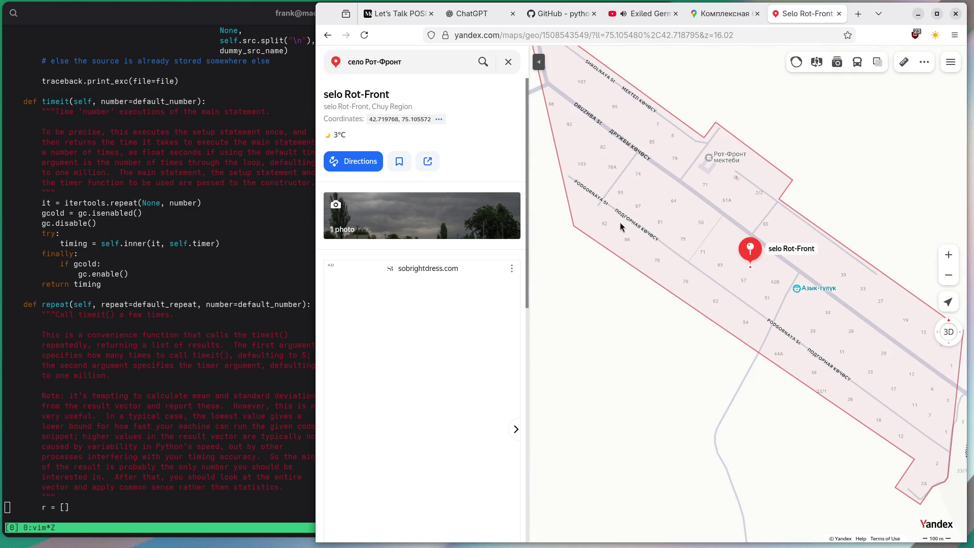
left_click(508, 63)
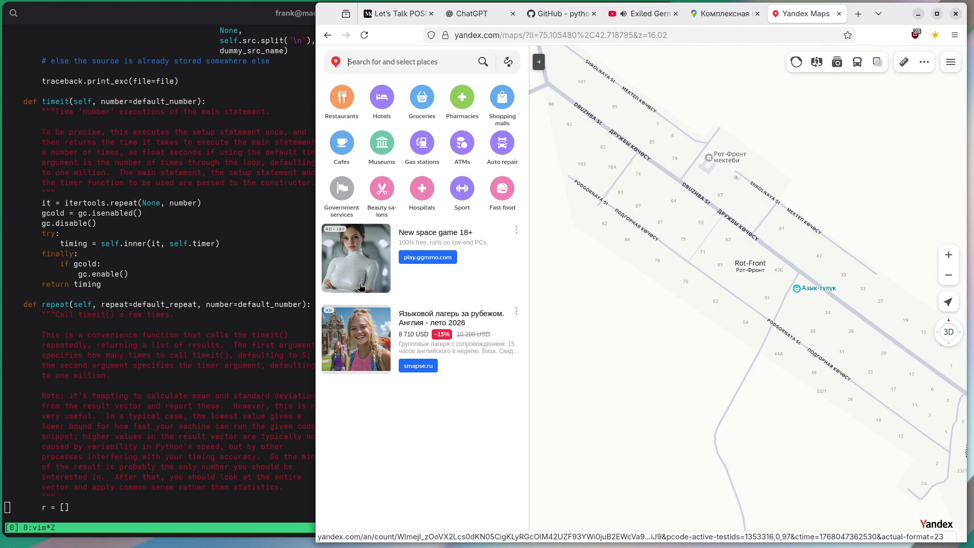
Open the Rot-Front village place card and view its single photo full size
left_click(633, 36)
type("B")
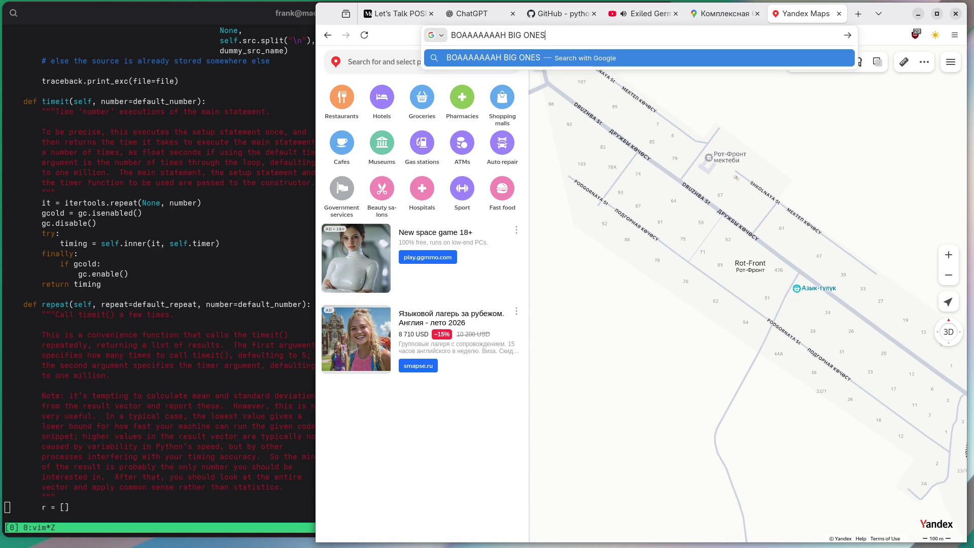
key("Escape")
left_click(765, 266)
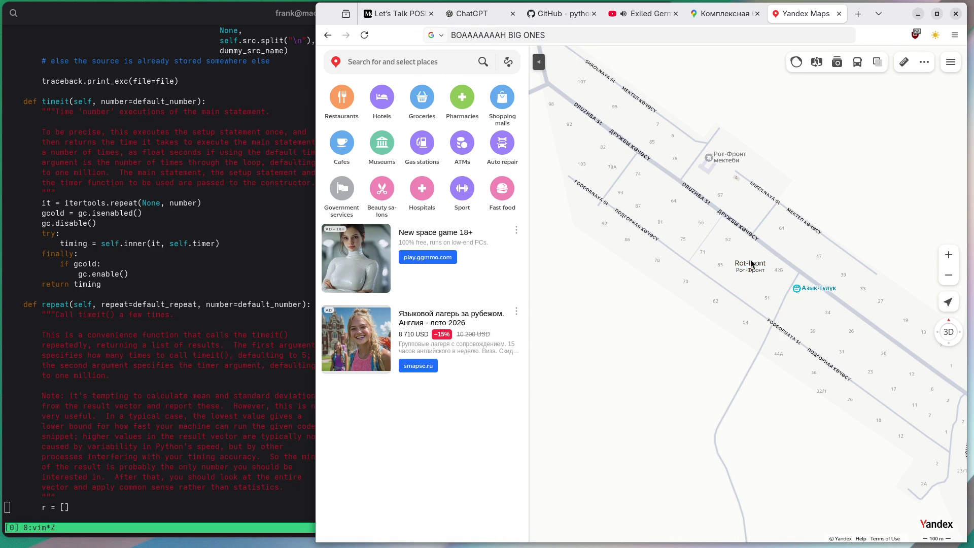
left_click(398, 220)
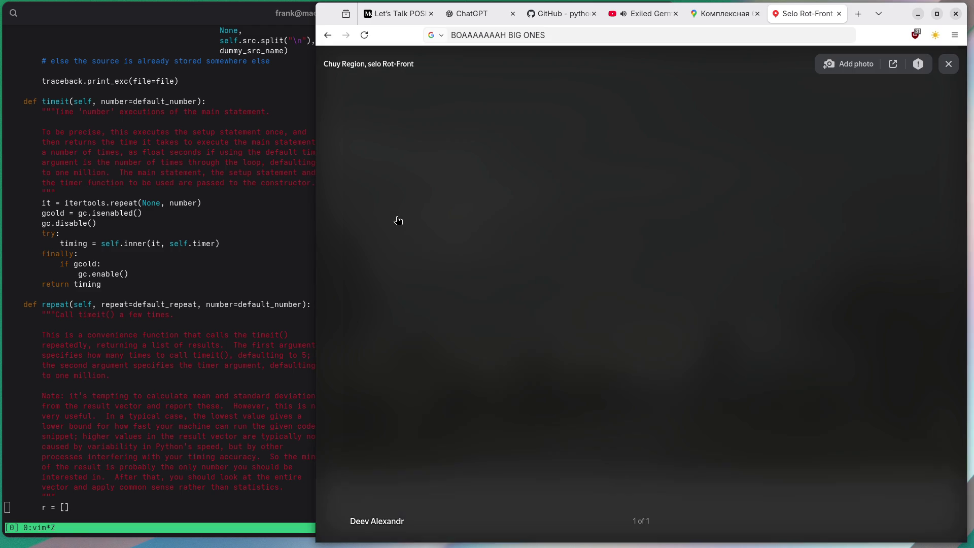
left_click(946, 65)
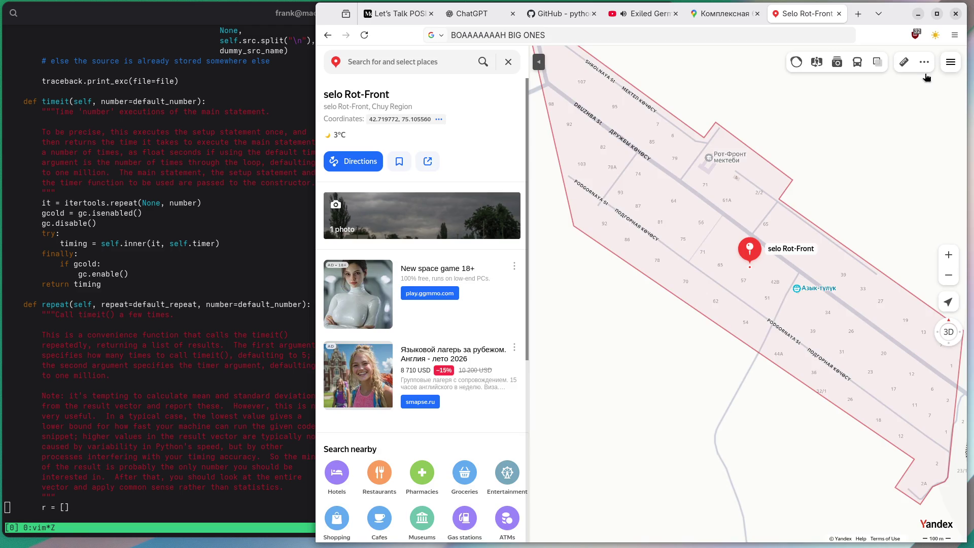
Open the Азык-тулук grocery details, then the Рот-Фронт орто мектеби school's place card
scroll(810, 293, "down", 1)
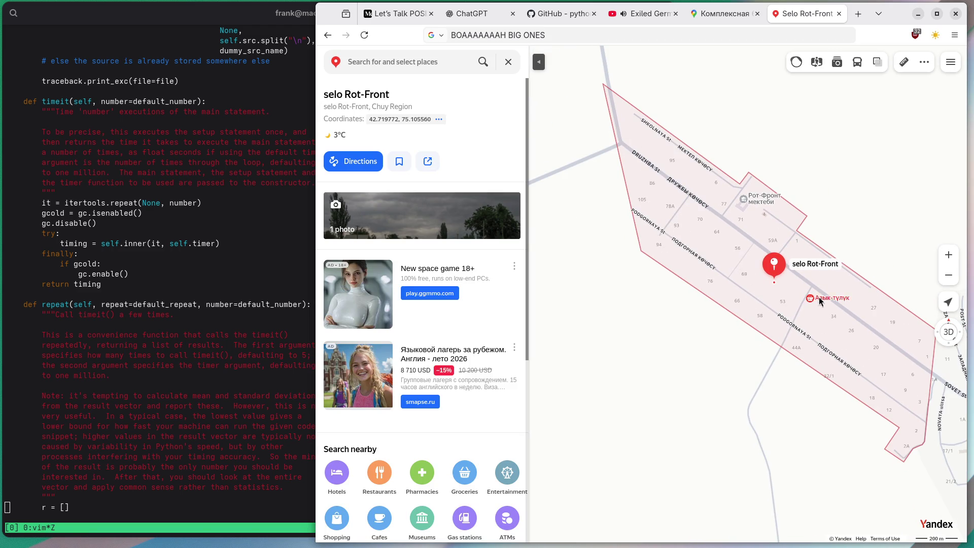
left_click(821, 300)
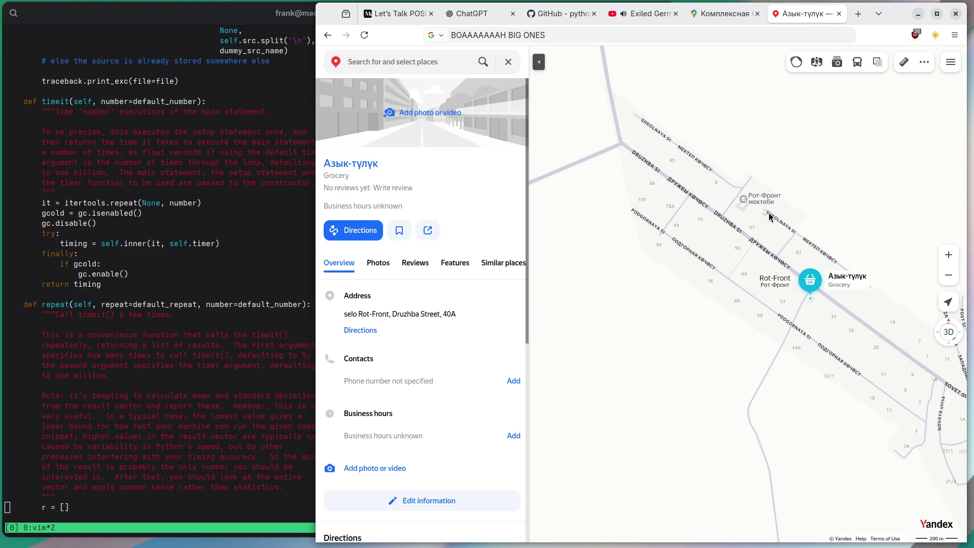
left_click(764, 198)
mouse_move(711, 259)
left_mouse_down()
mouse_move(797, 330)
mouse_move(738, 283)
left_mouse_up()
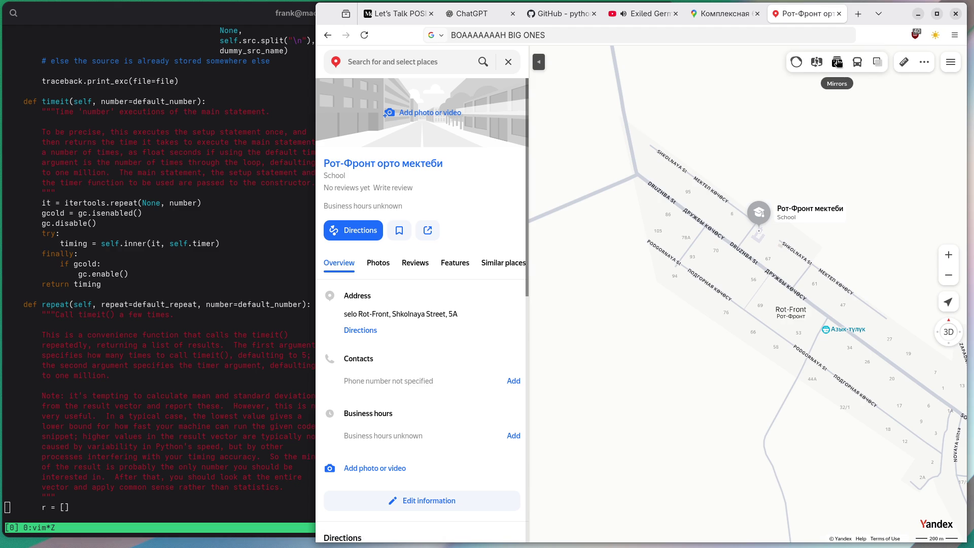
Turn on street panoramas, check the map layer options, and close the Yandex page
left_click(815, 62)
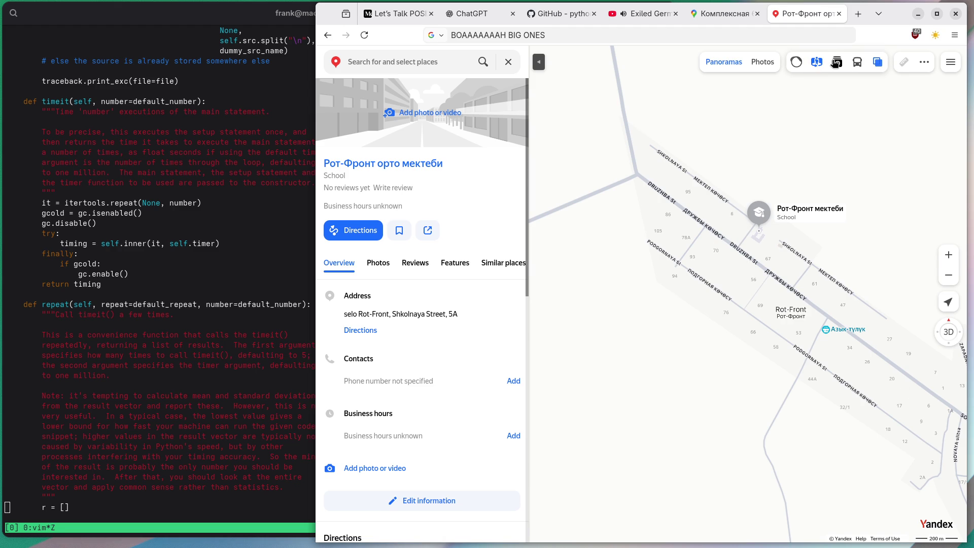
left_click(872, 64)
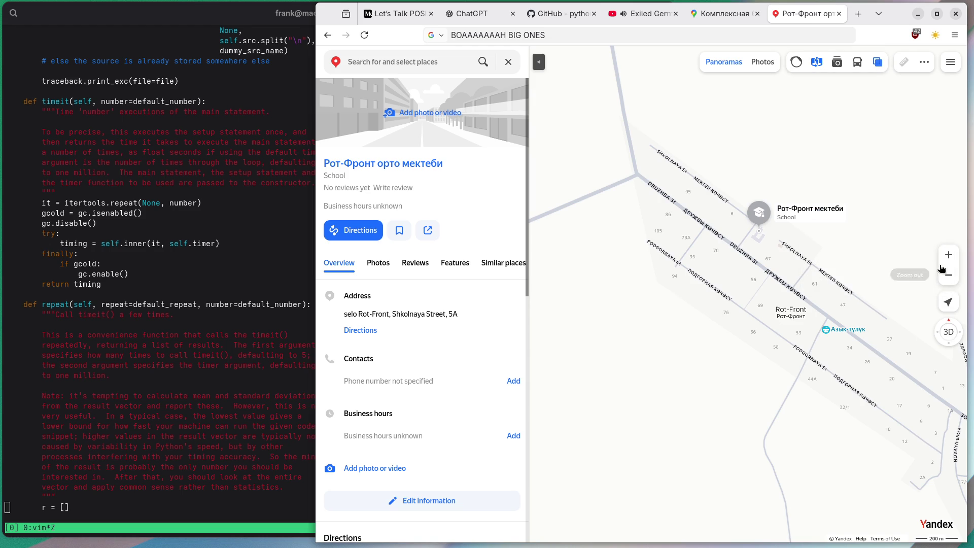
left_click(839, 13)
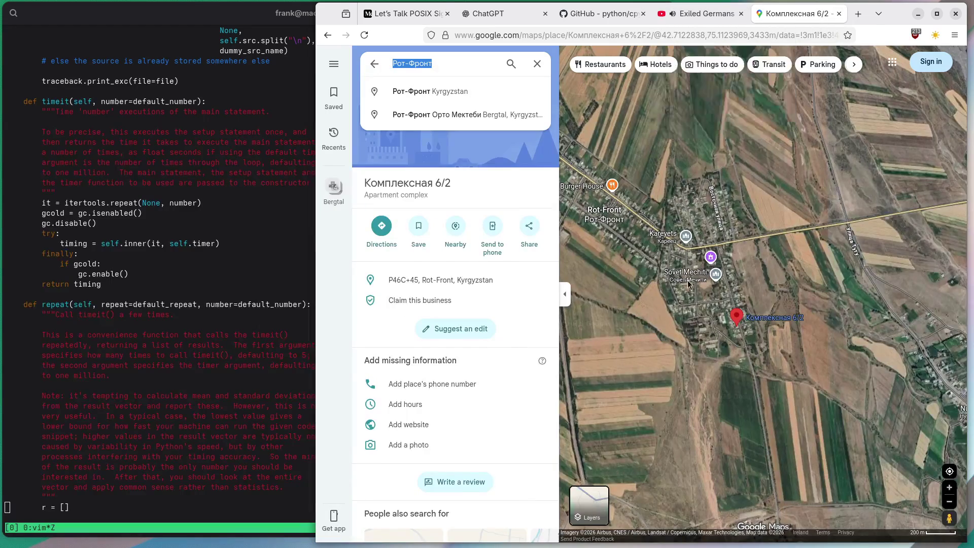
Pan the Google Maps satellite view to Рот-Фронт and open its photo gallery
scroll(719, 322, "up", 2)
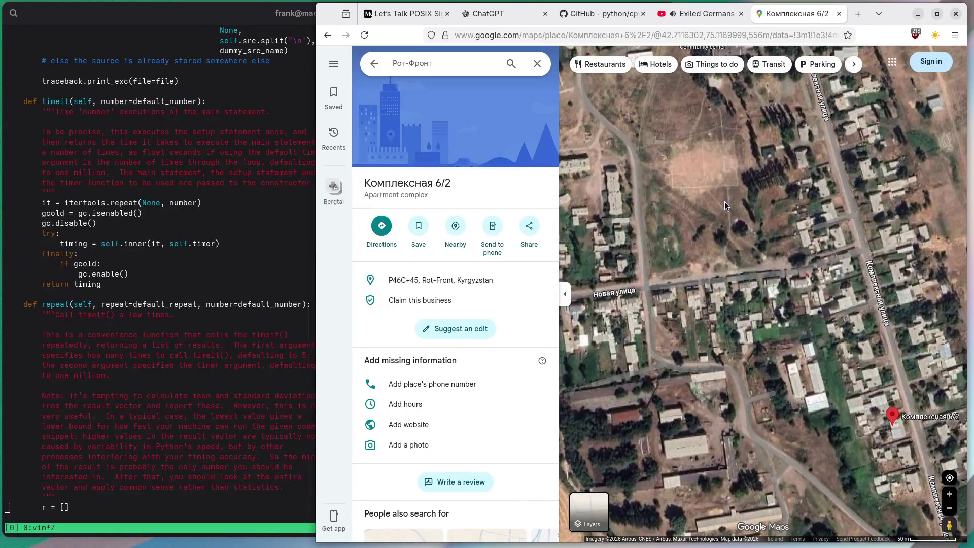
scroll(743, 263, "up", 2)
left_click_drag(761, 238, 761, 300)
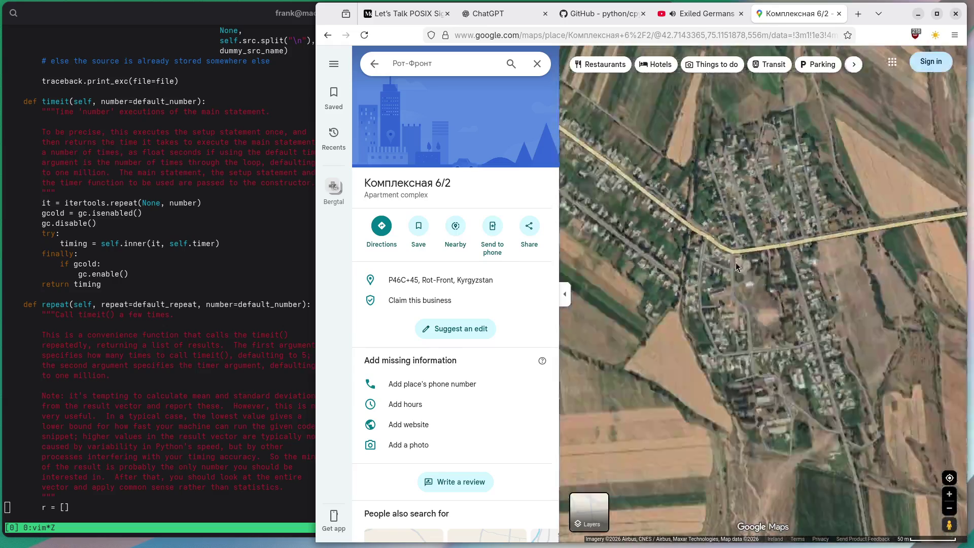
scroll(735, 263, "down", 3)
left_click(694, 247)
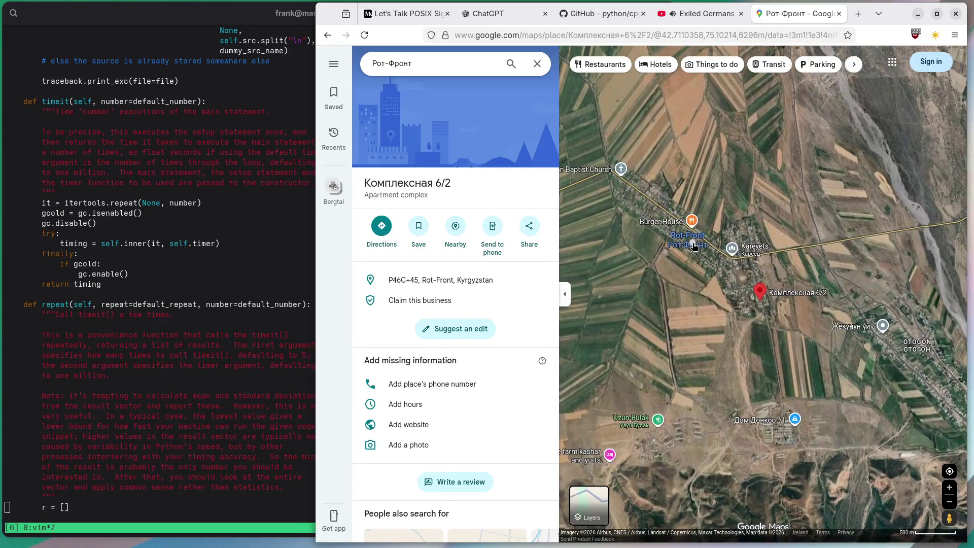
left_click(481, 135)
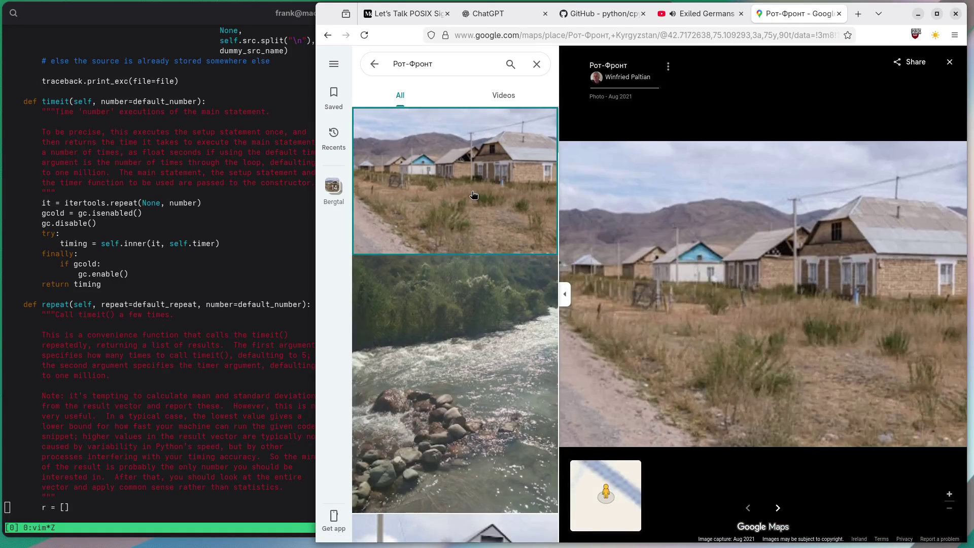
Enlarge the black-and-white cars and village road-sign photos, then return to the Exiled Germans video
scroll(455, 247, "down", 10)
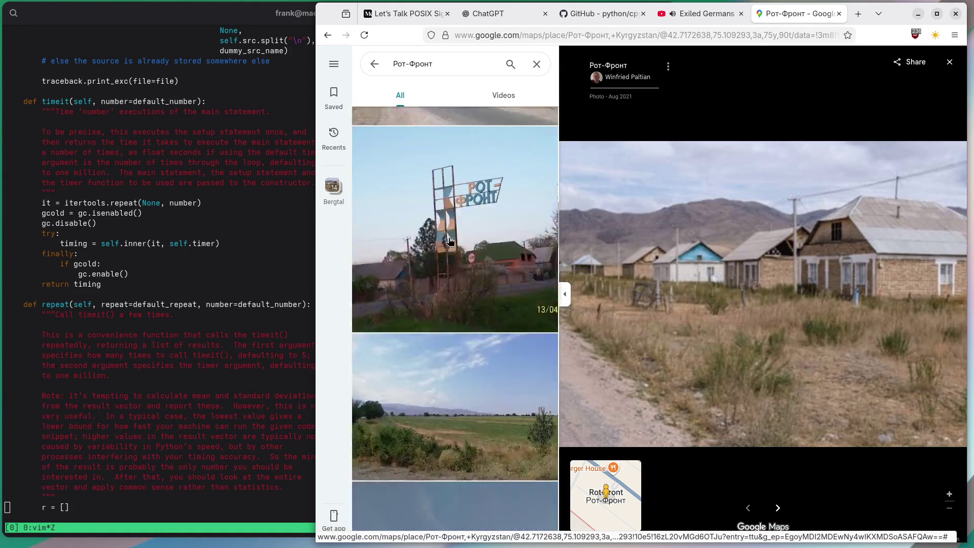
scroll(449, 241, "down", 5)
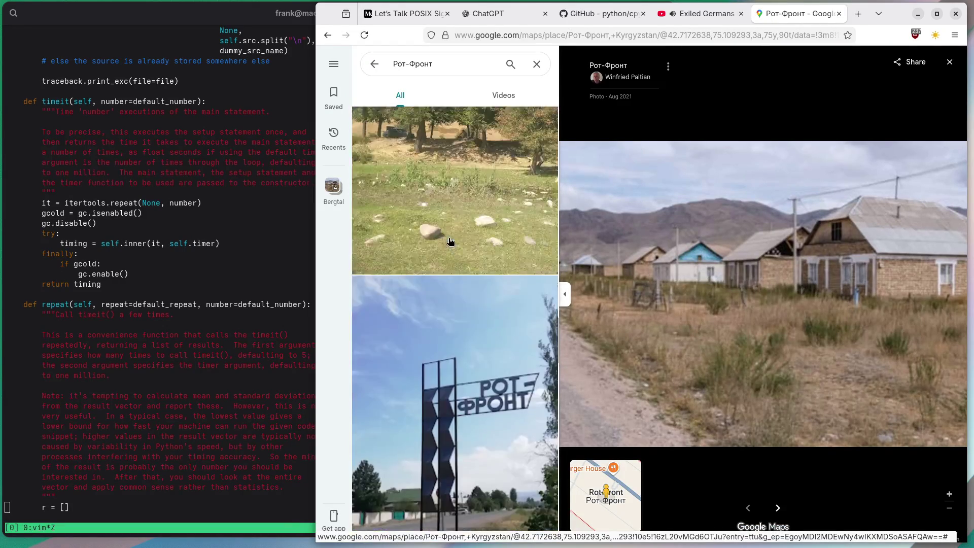
left_click(448, 242)
scroll(657, 296, "up", 4)
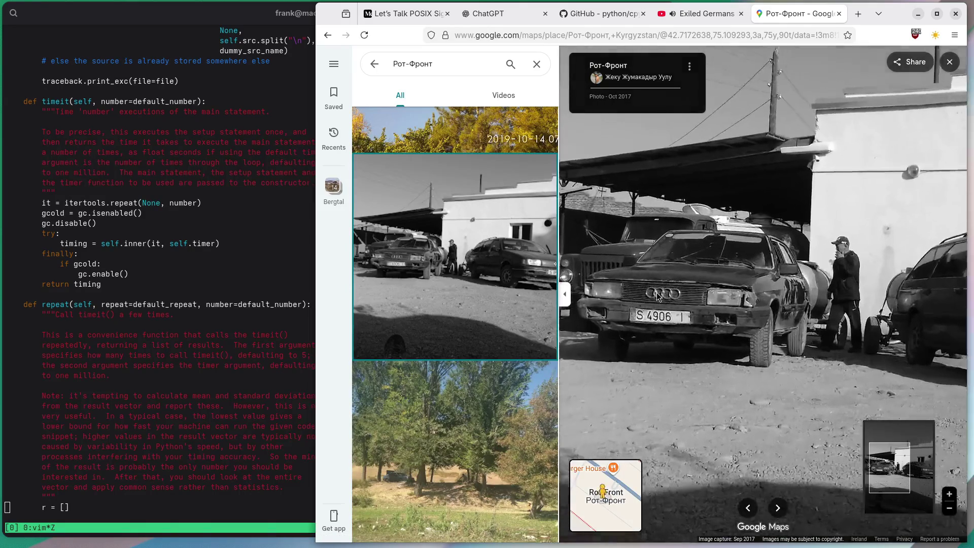
scroll(695, 297, "up", 3)
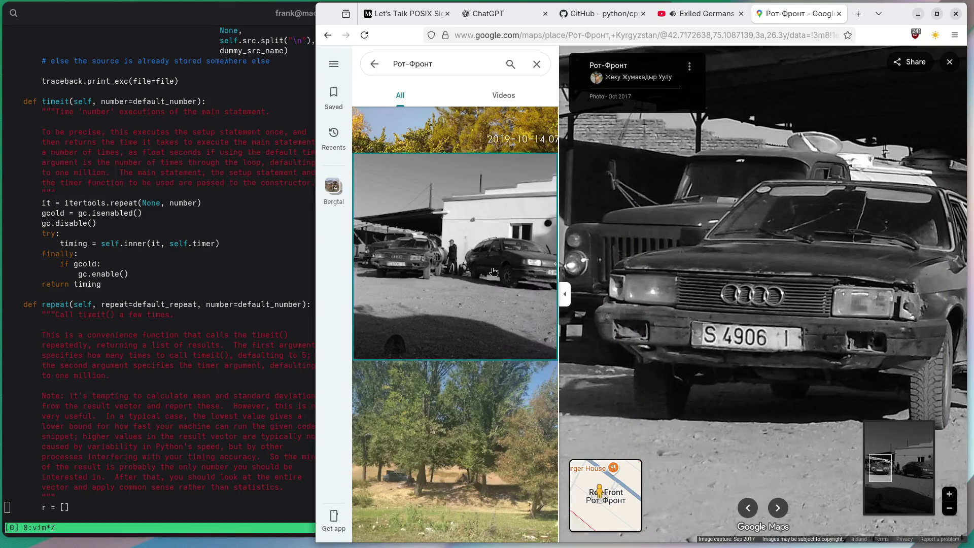
scroll(469, 256, "down", 5)
scroll(470, 256, "down", 10)
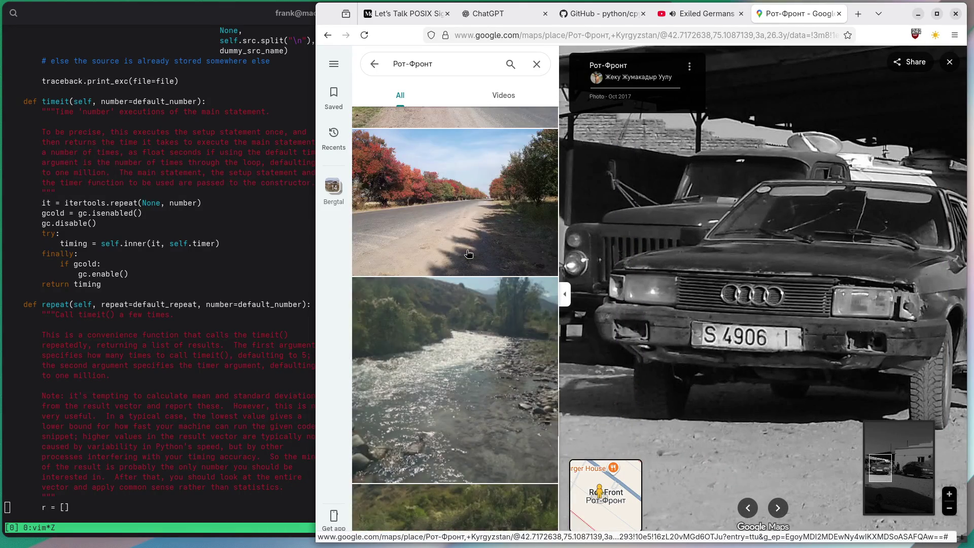
scroll(468, 254, "down", 5)
scroll(467, 254, "down", 1)
left_click(467, 254)
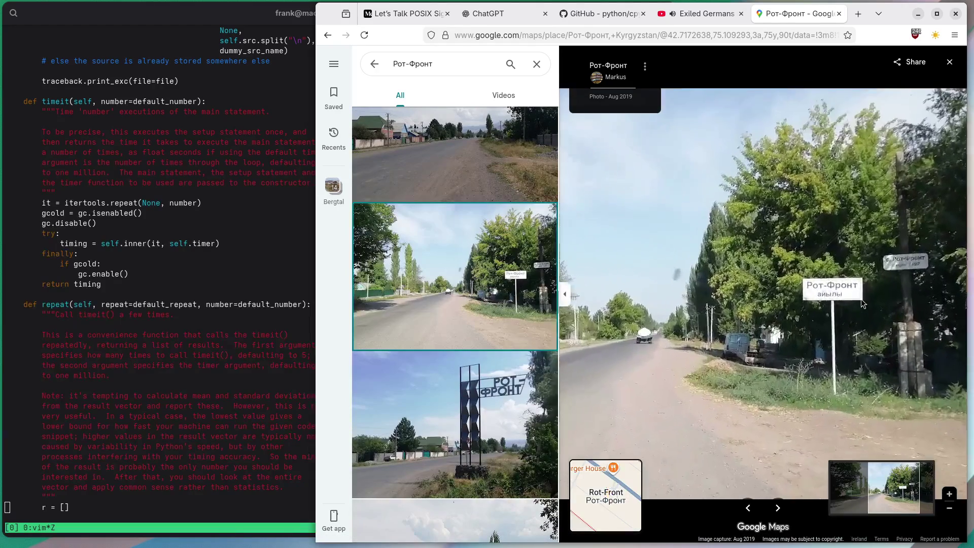
scroll(861, 303, "up", 3)
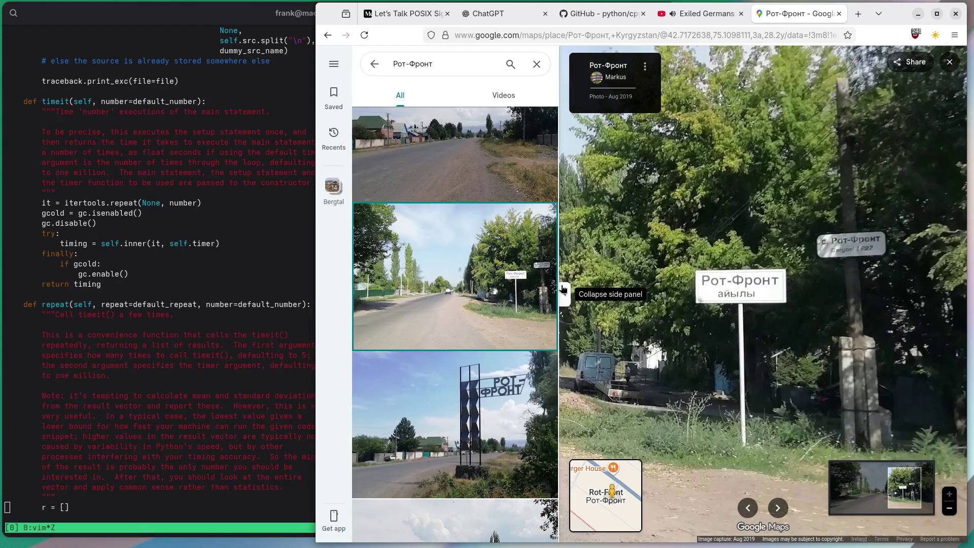
scroll(432, 273, "down", 4)
left_click(696, 13)
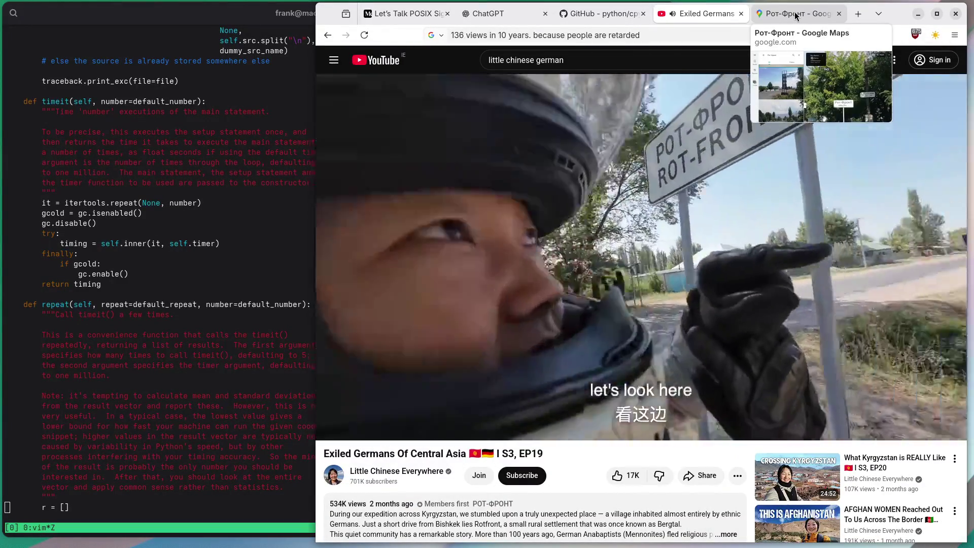
Return to the Рот-Фронт photos and enlarge the welcome-banner building photo
left_click(795, 16)
scroll(454, 277, "down", 3)
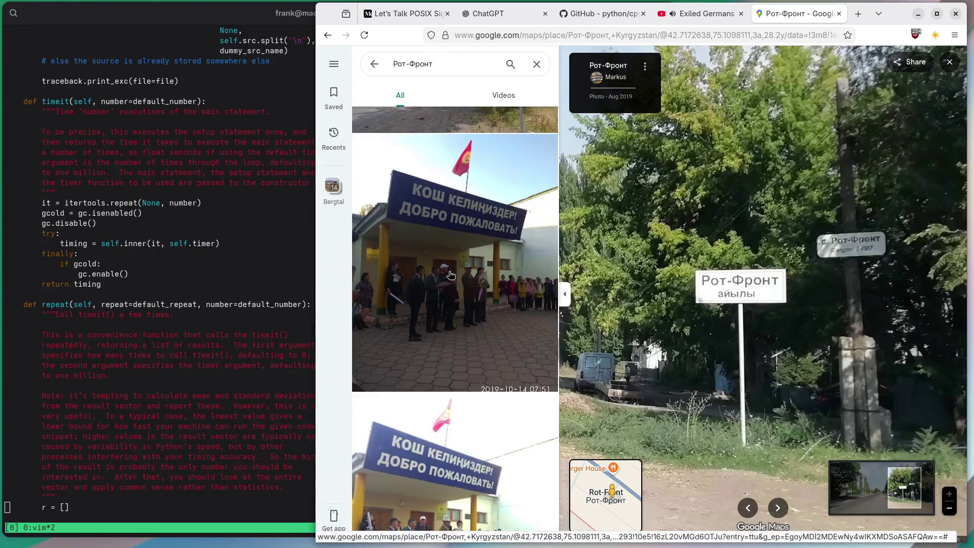
left_click(448, 275)
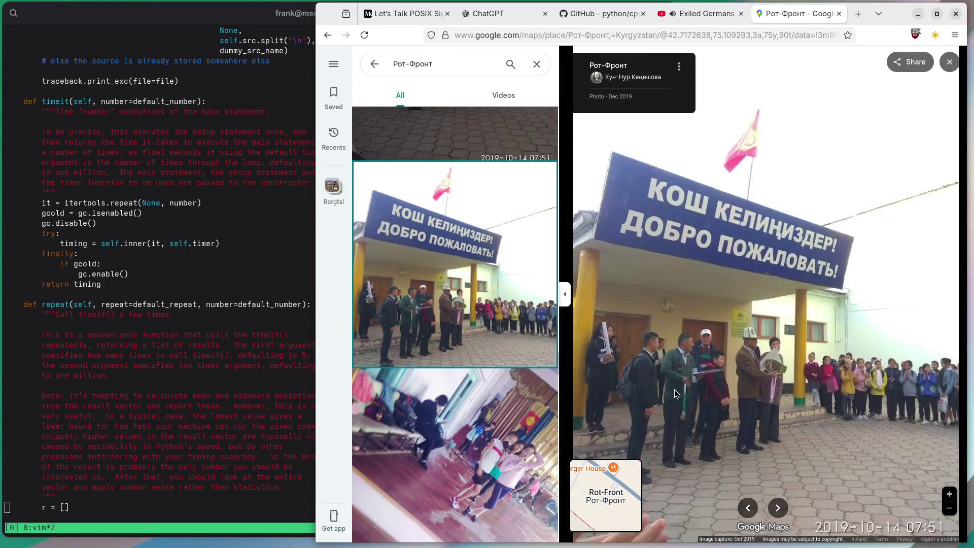
Scroll down the photo list and open The Farm Guesthouse photo of the man picking fruit
scroll(445, 264, "down", 10)
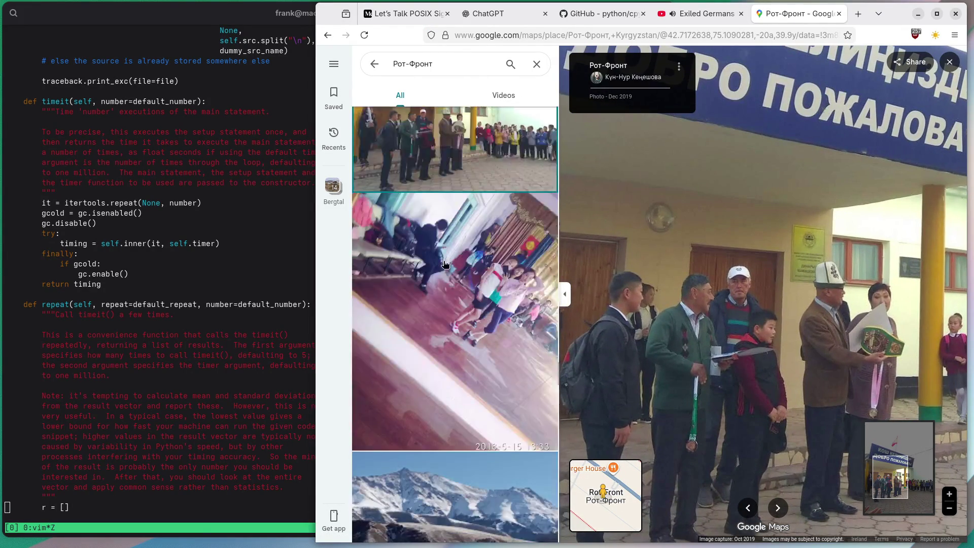
scroll(444, 263, "down", 10)
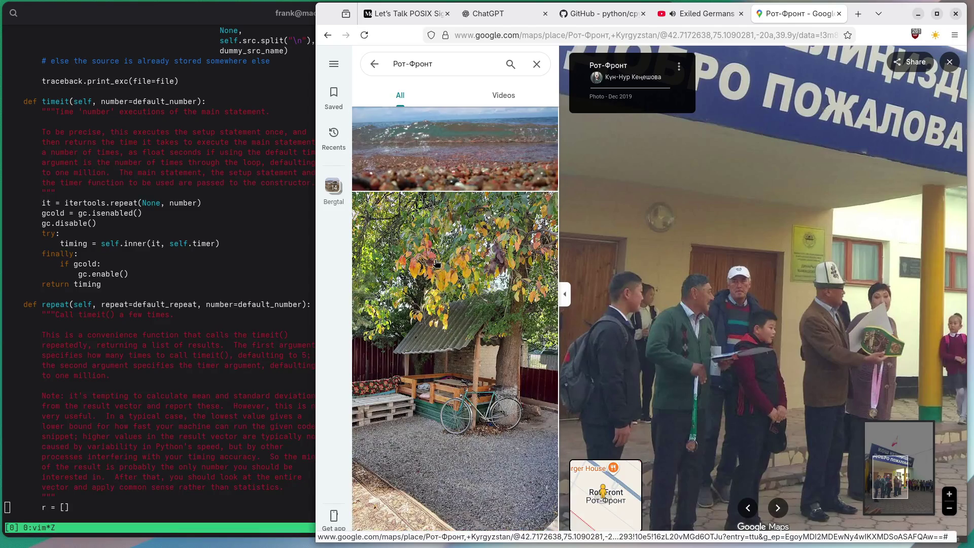
scroll(436, 263, "down", 15)
scroll(436, 262, "down", 15)
scroll(433, 262, "down", 6)
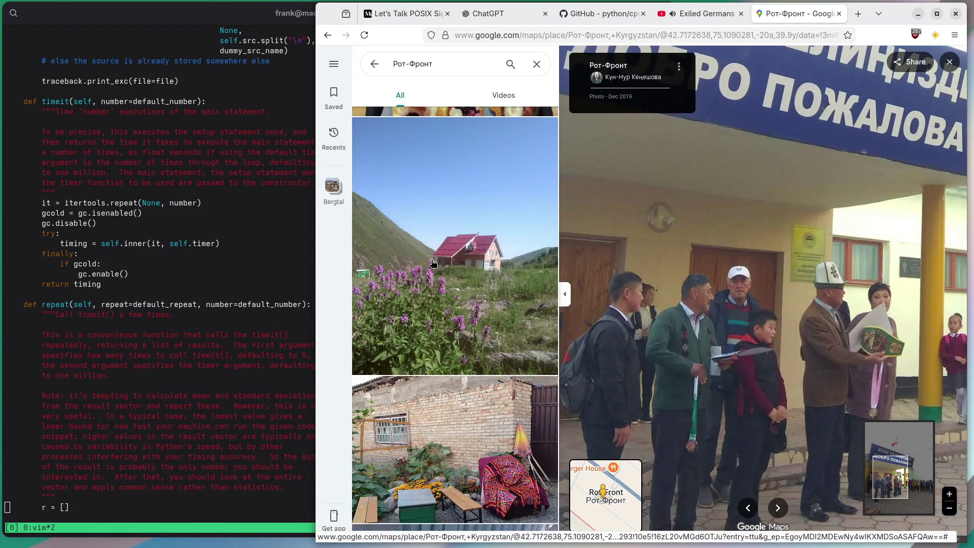
scroll(433, 263, "down", 15)
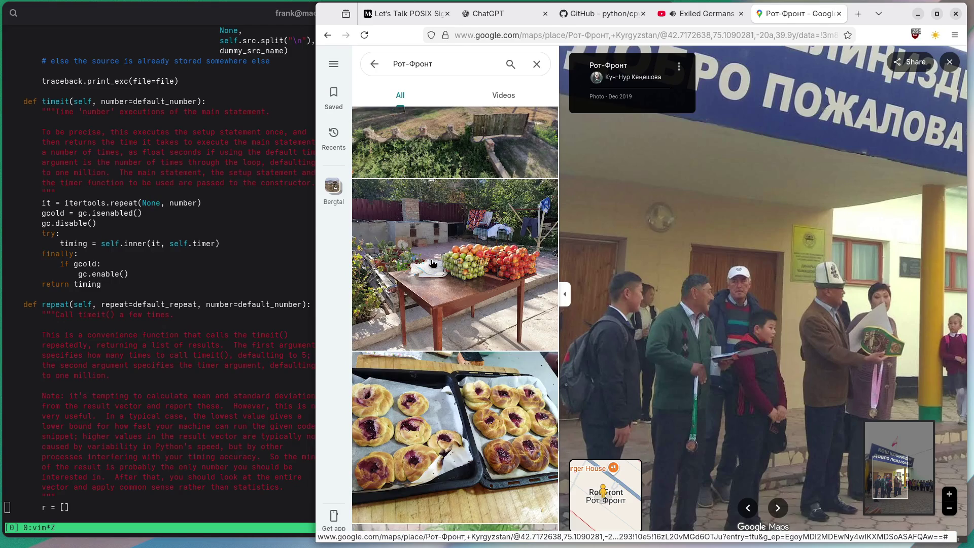
scroll(432, 263, "down", 10)
left_click(431, 263)
scroll(765, 329, "up", 3)
scroll(494, 275, "down", 5)
scroll(494, 274, "down", 15)
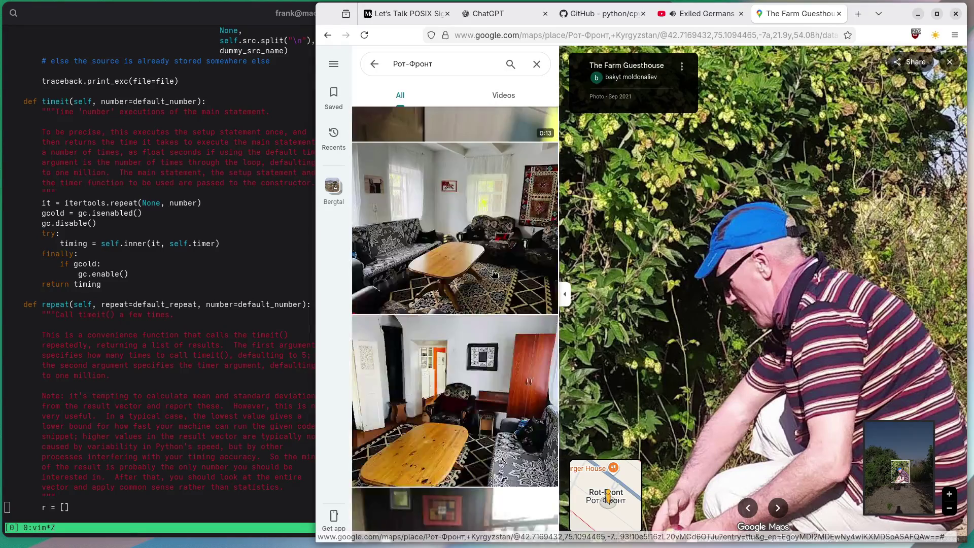
Enlarge the group photo with vegetable sacks
scroll(495, 275, "down", 5)
left_click(439, 297)
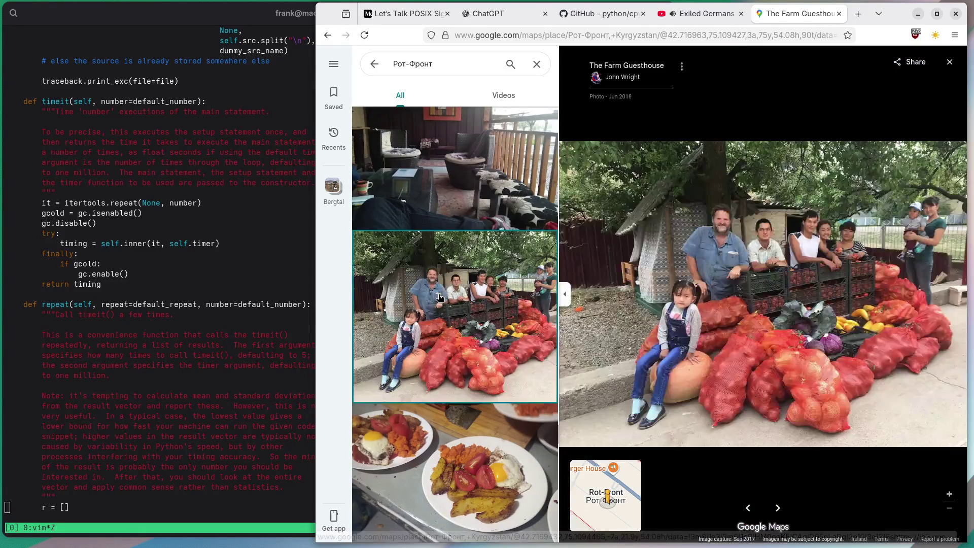
scroll(706, 252, "up", 3)
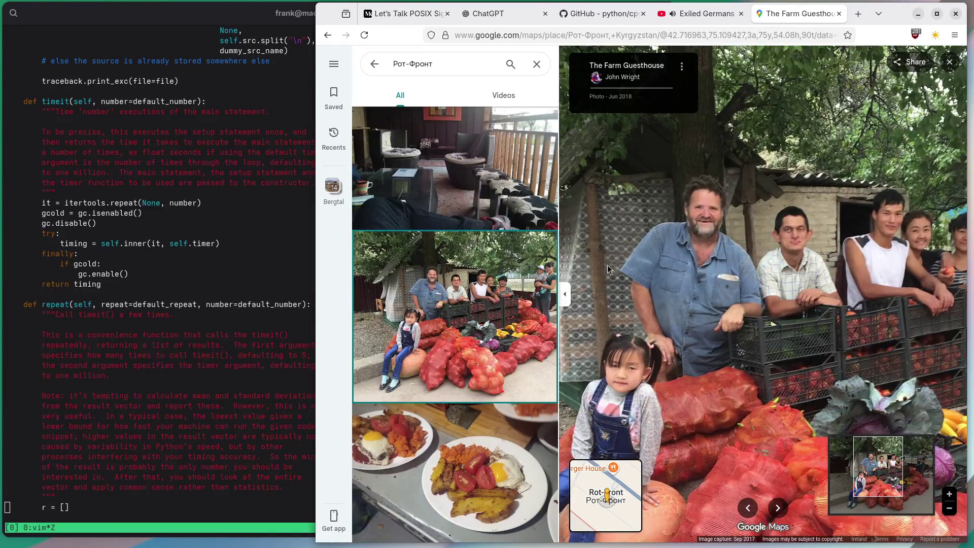
Open the photo of the woman picking apples, then close the Maps page
scroll(476, 263, "down", 6)
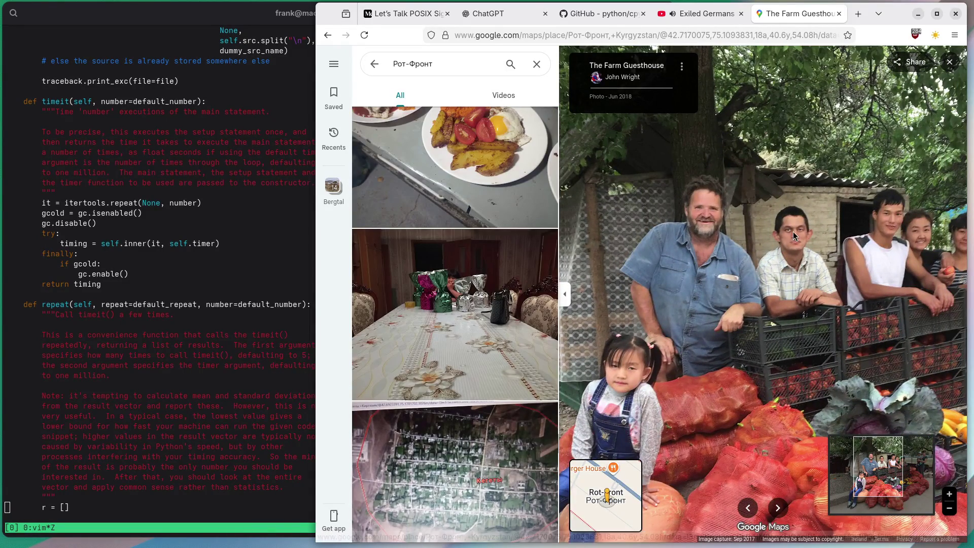
scroll(513, 257, "down", 10)
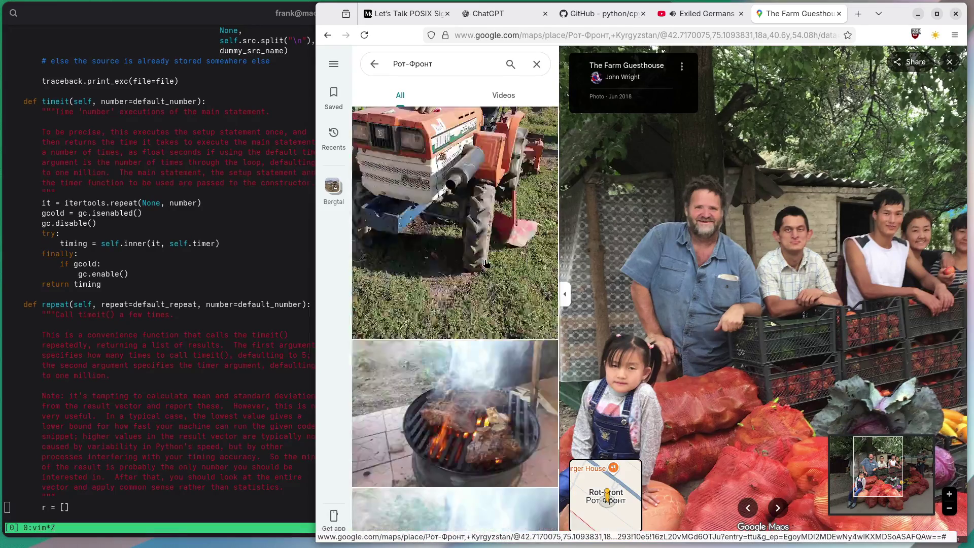
scroll(439, 266, "down", 15)
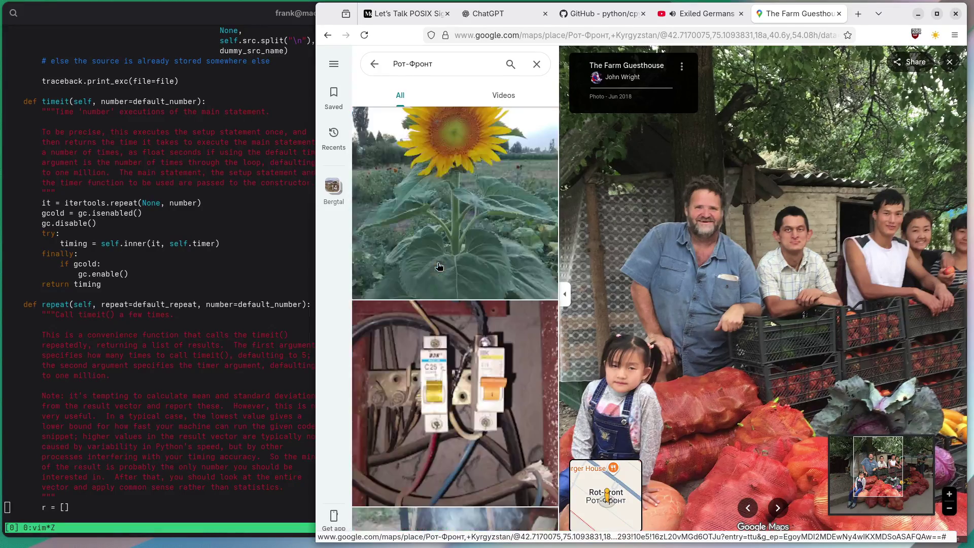
scroll(439, 266, "down", 15)
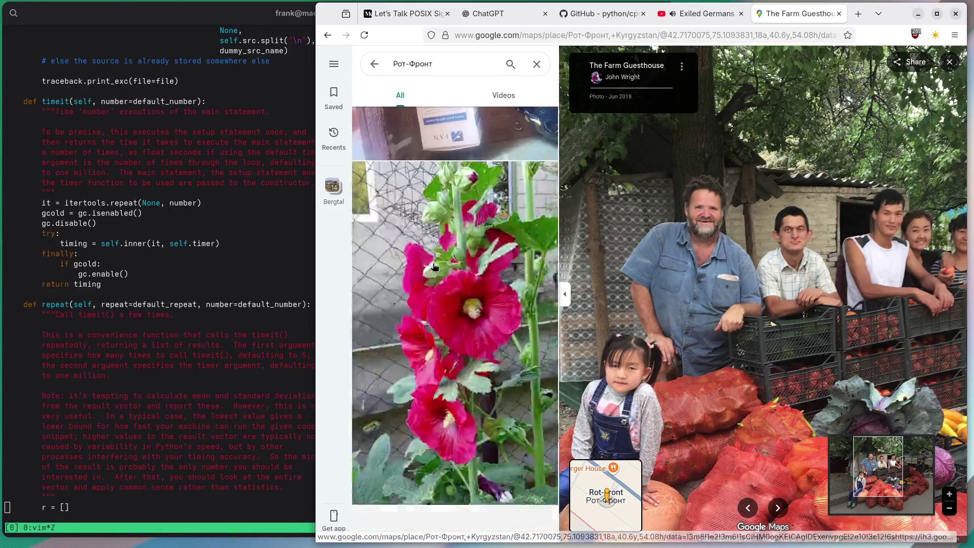
scroll(433, 266, "down", 15)
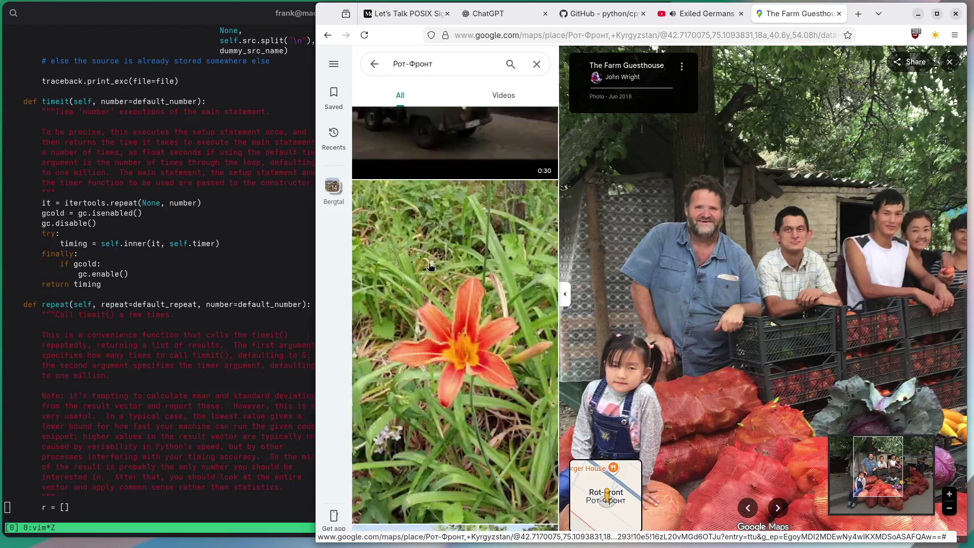
left_click(426, 197)
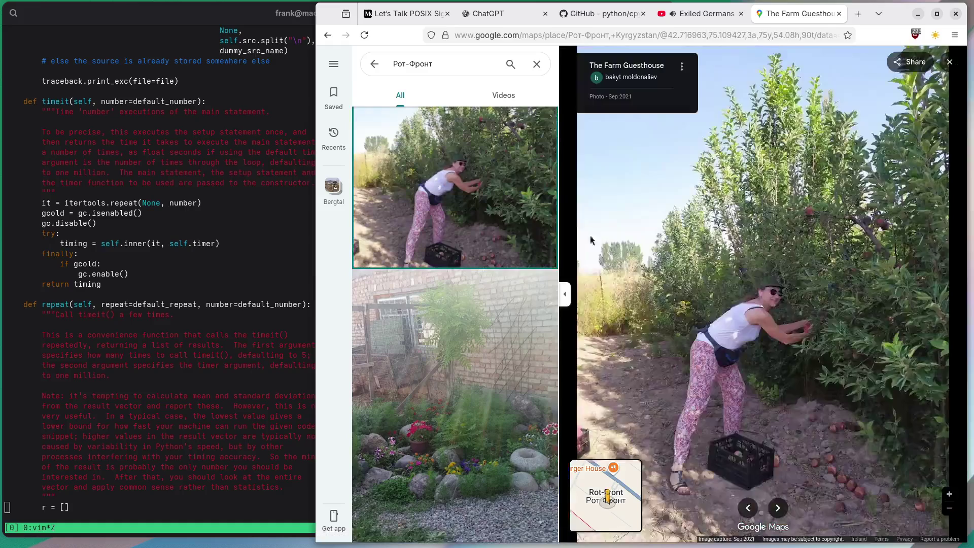
scroll(435, 247, "down", 10)
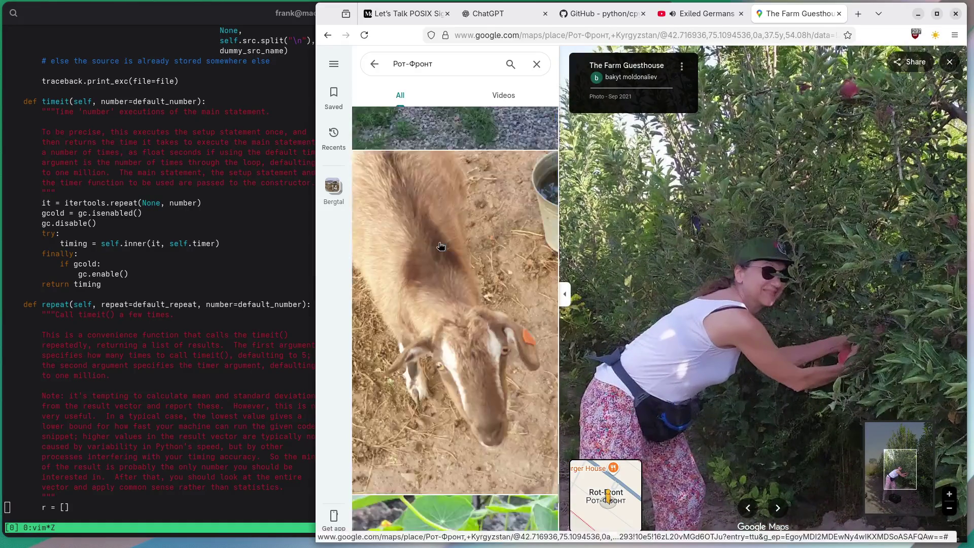
scroll(435, 247, "down", 10)
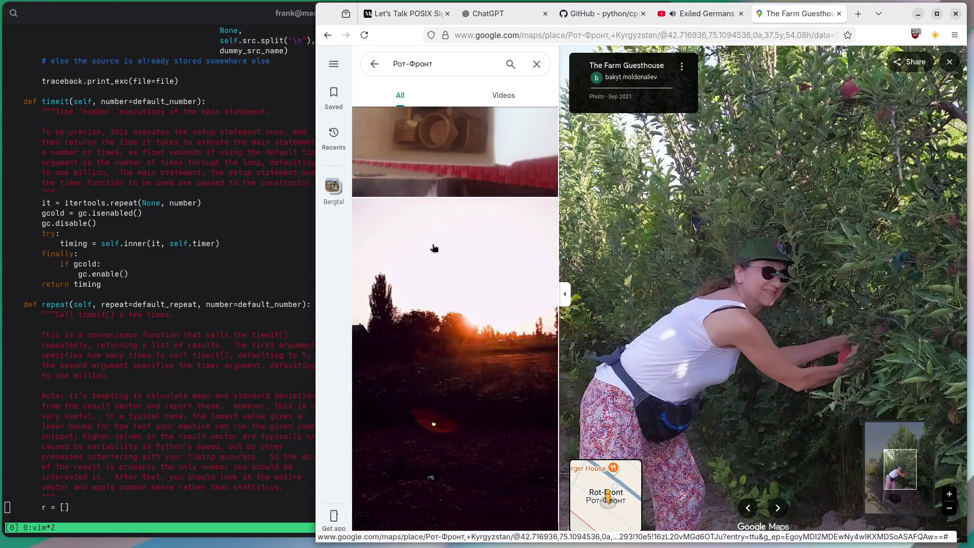
left_click(838, 14)
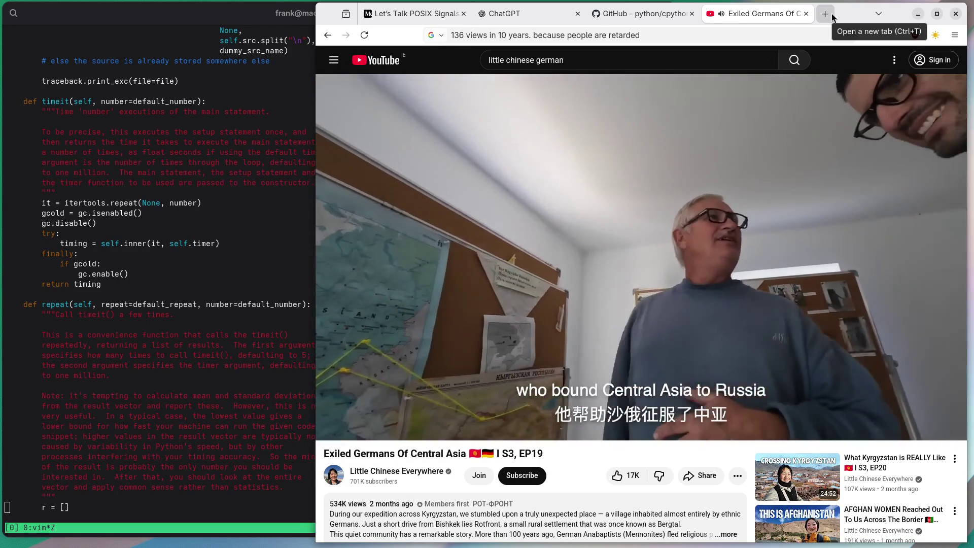
Open a new browser tab for a fresh search
left_click(832, 15)
Search Google for von Kaufmann, then switch back to the Exiled Germans video
type("co")
type("aufmann")
key("Return")
left_click(706, 15)
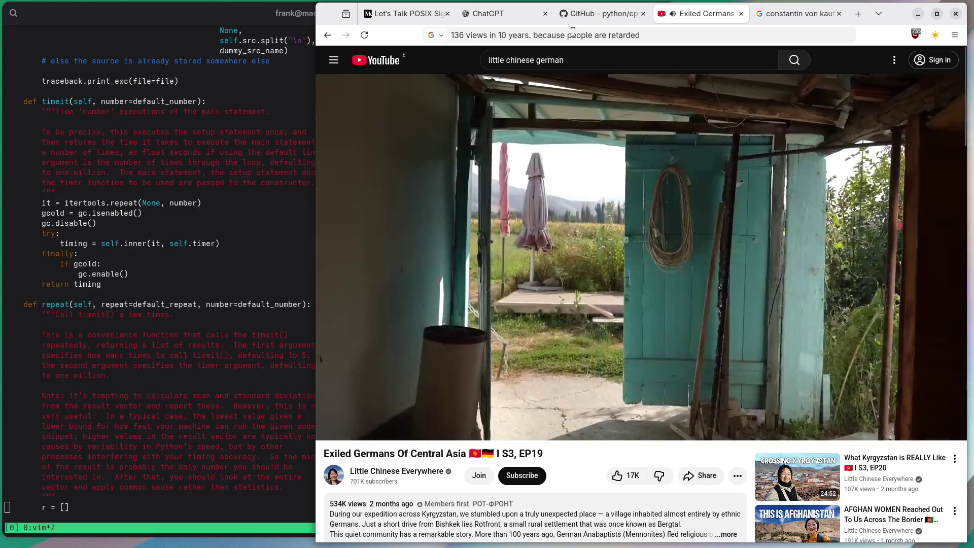
Replace the address bar text with the search words 'von aller Suende'
left_click(572, 32)
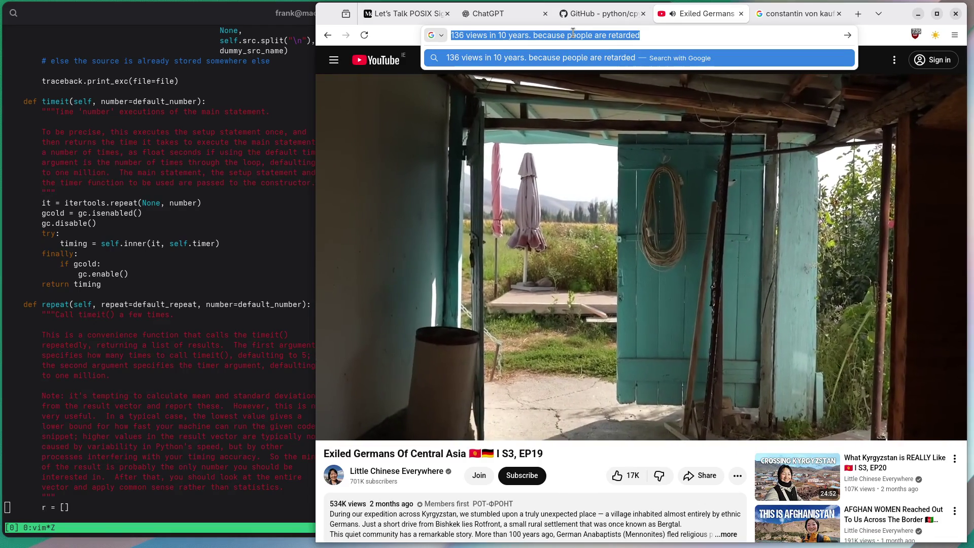
type("von aller Suende")
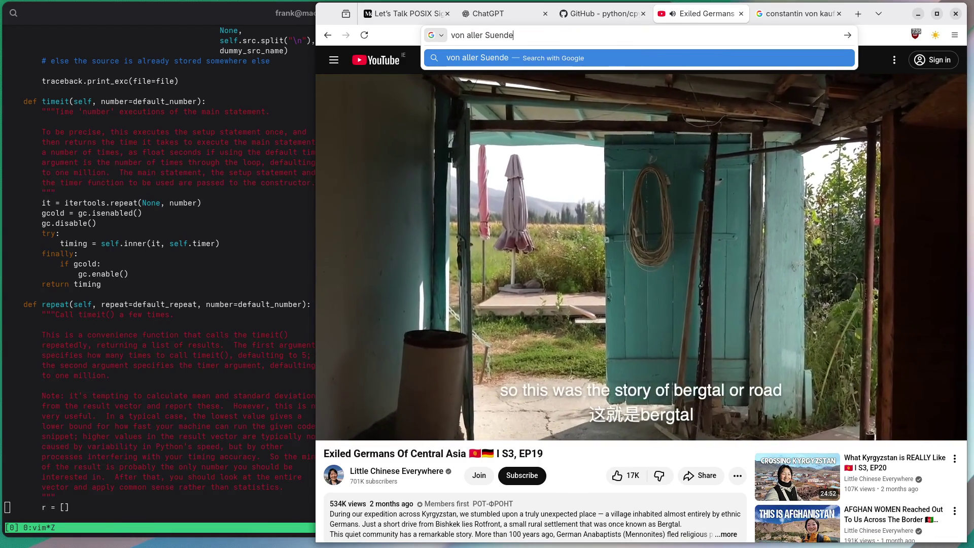
Extend the search text to '[..] von aller Suende = ... from all [my?] sins'
key("Home")
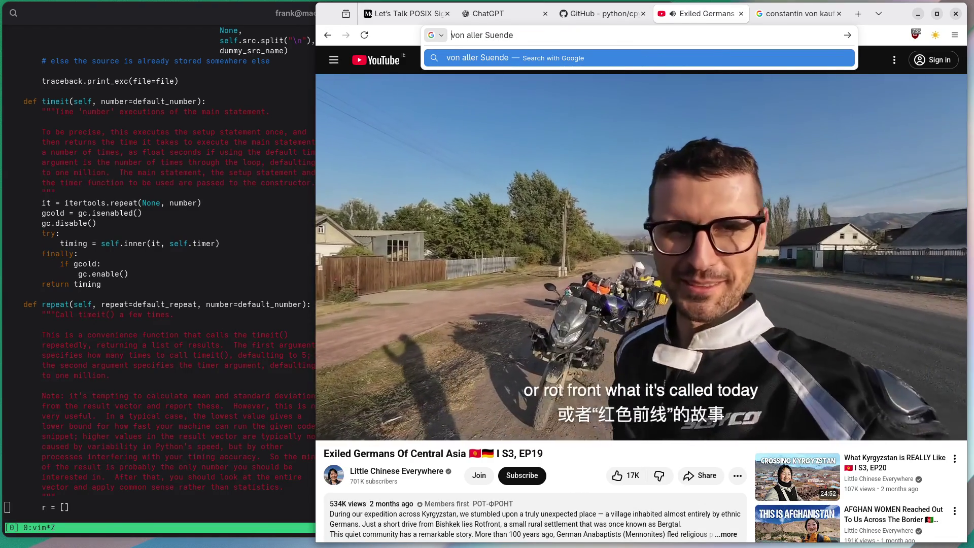
type("[..]")
key("End")
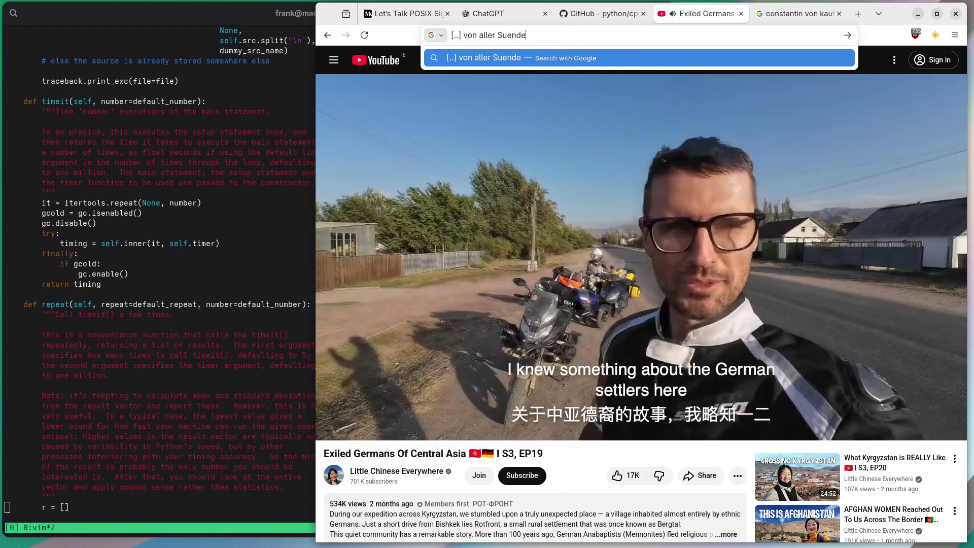
type("= ... from")
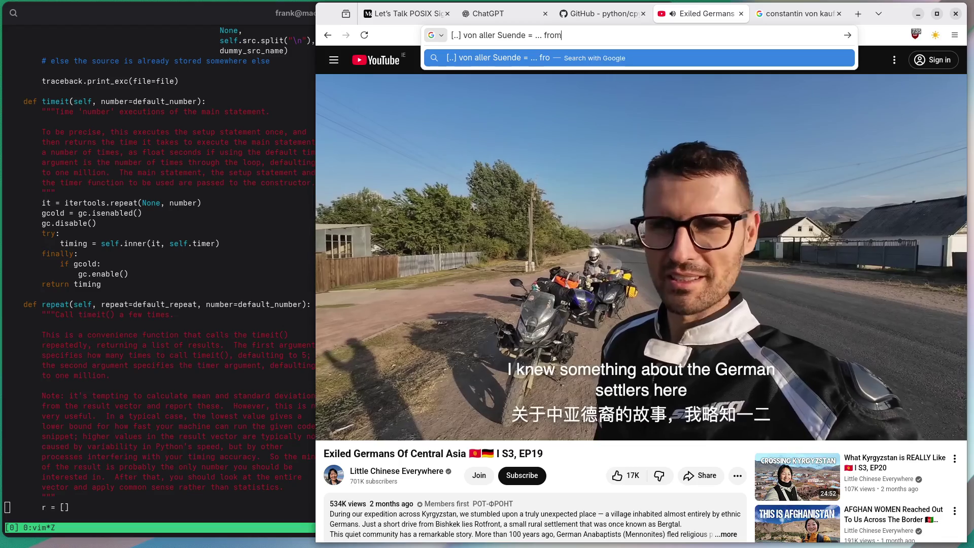
type(" all sins")
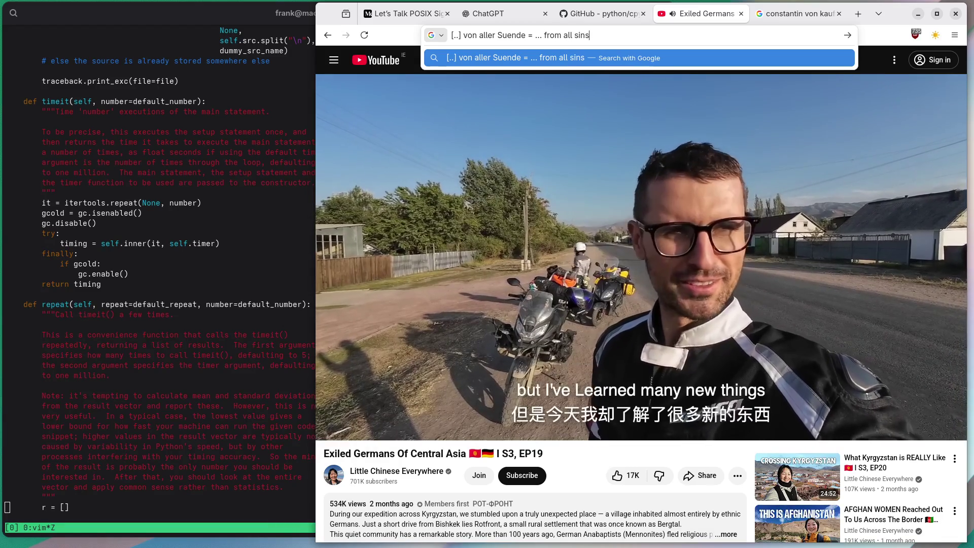
key("ctrl+Left")
type("[my?] ")
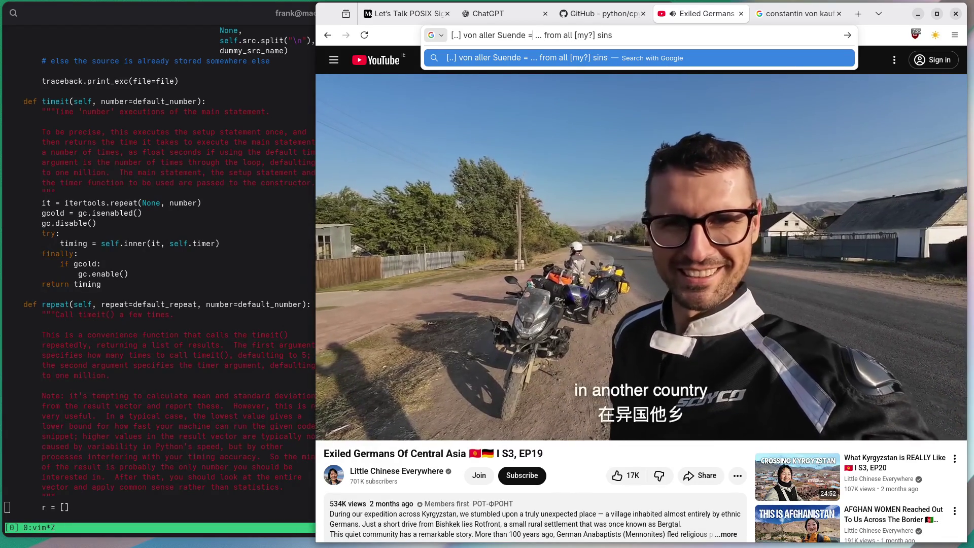
type("free me?")
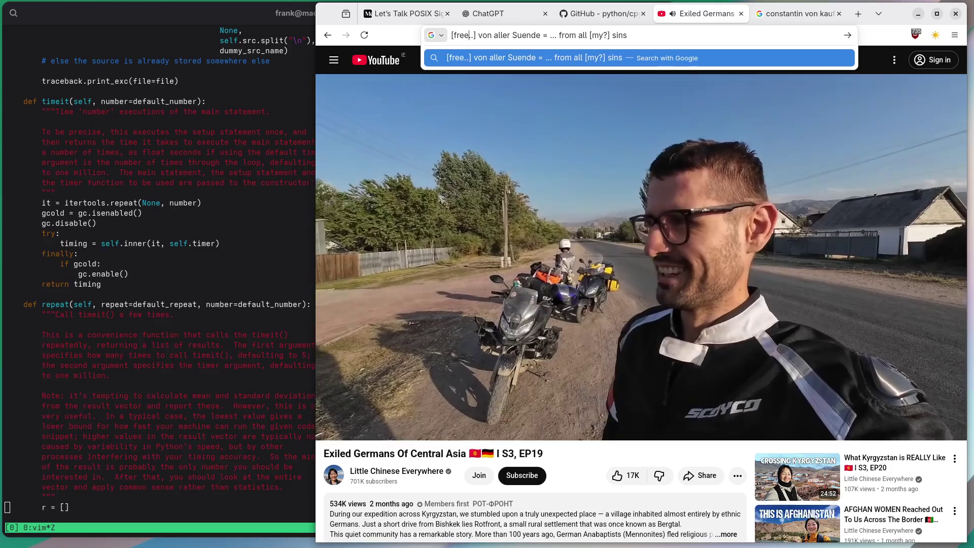
Replace the stray 'free me?' with '[free me?]' after 'Suende = ' and dismiss suggestions
key("ctrl+Right")
key("ctrl+Right")
key("ctrl+Right")
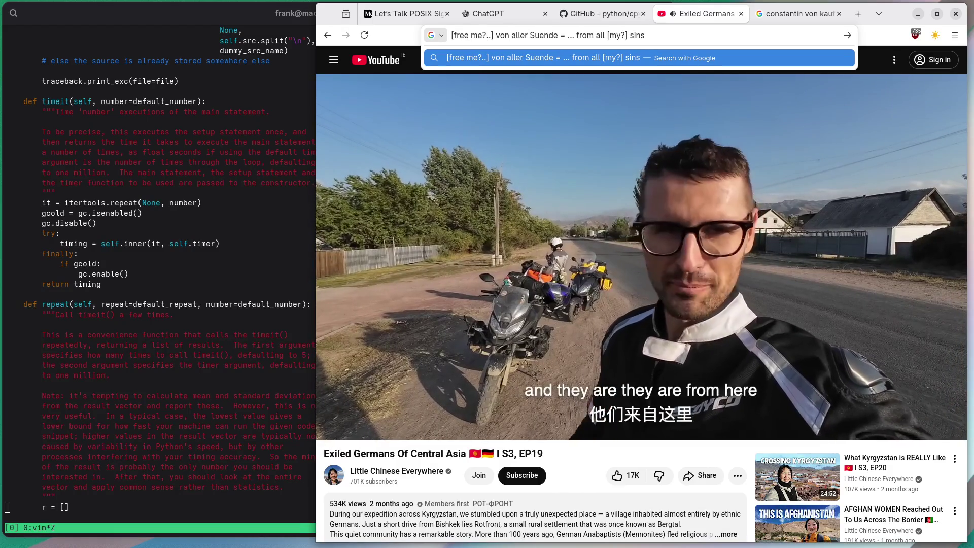
key("Left")
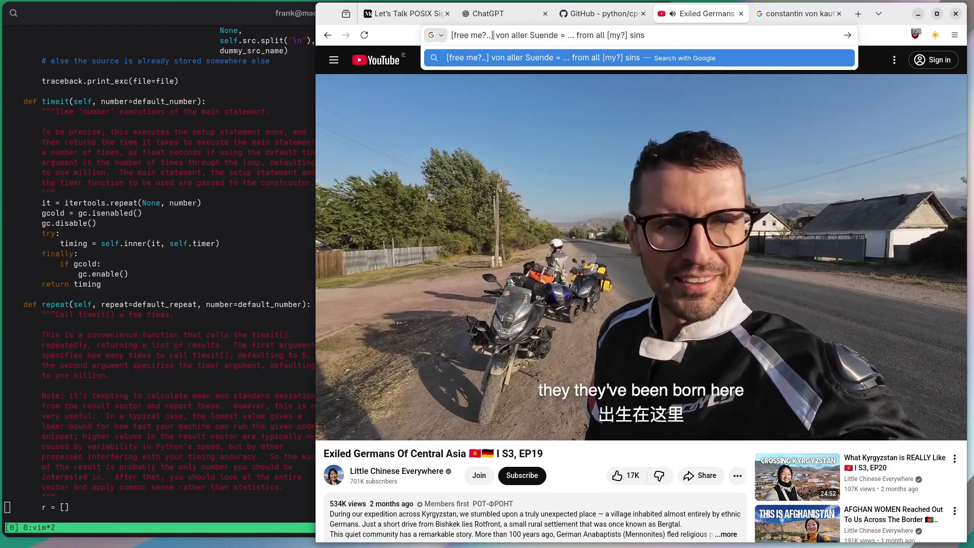
key("ctrl+shift+Left")
key("ctrl+shift+Left")
key("BackSpace")
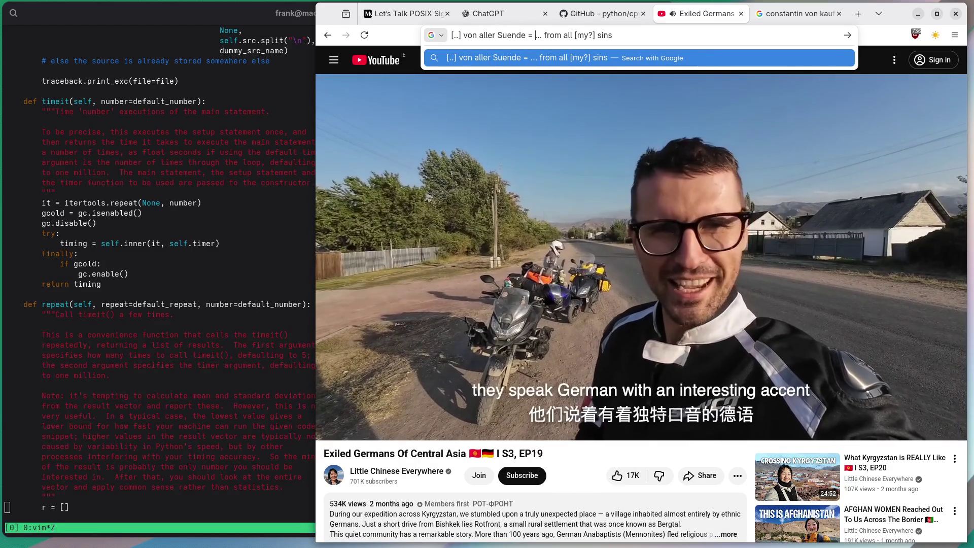
type("[free me?]")
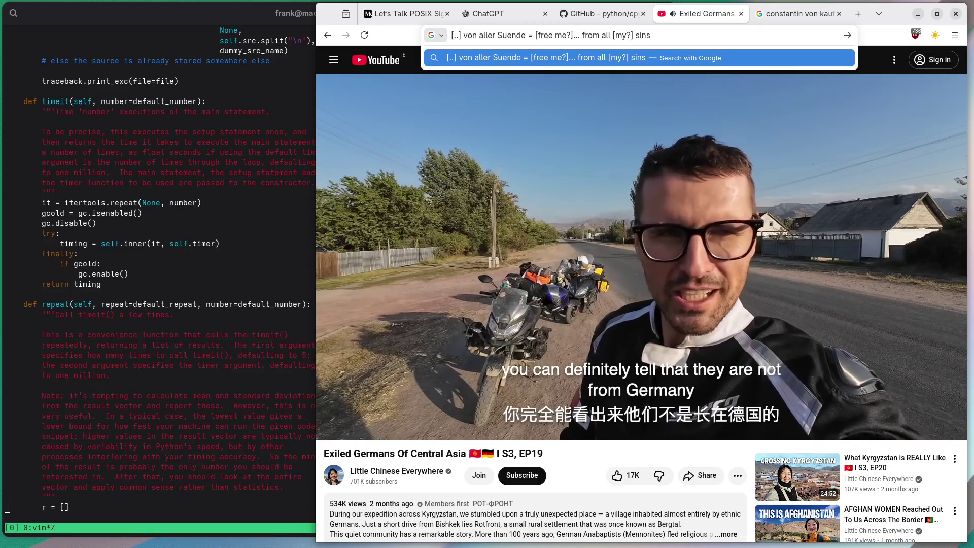
left_click(820, 54)
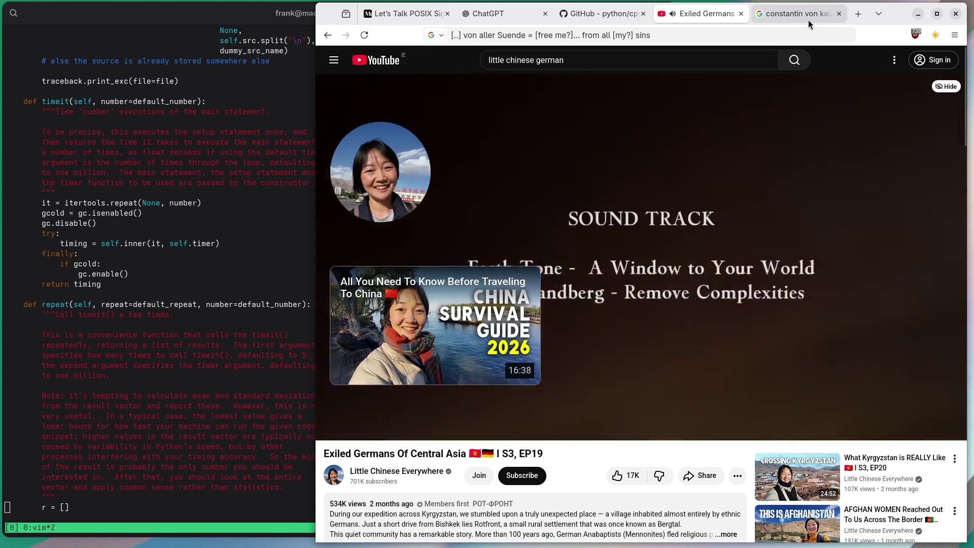
Open Kaufmann's Wikipedia article from the Google search results
left_click(808, 19)
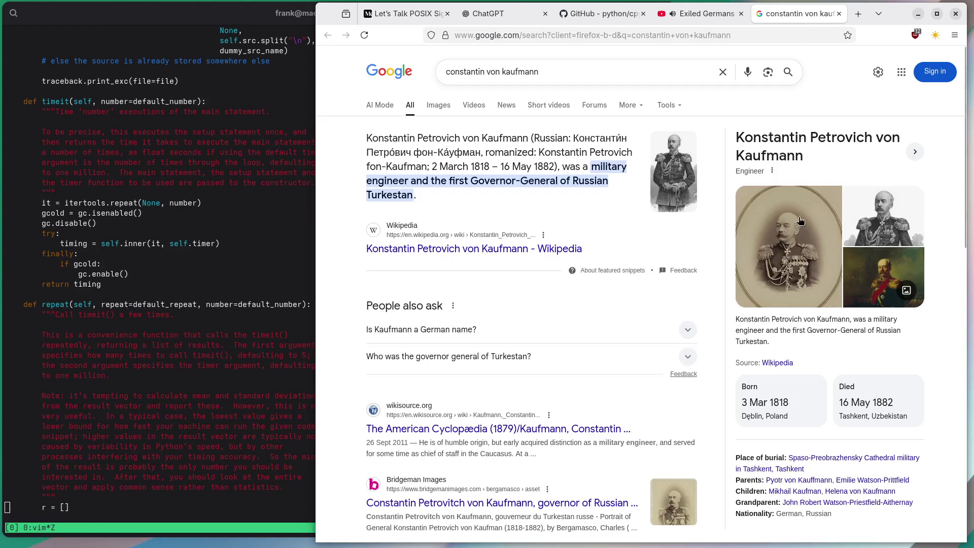
left_click(499, 254)
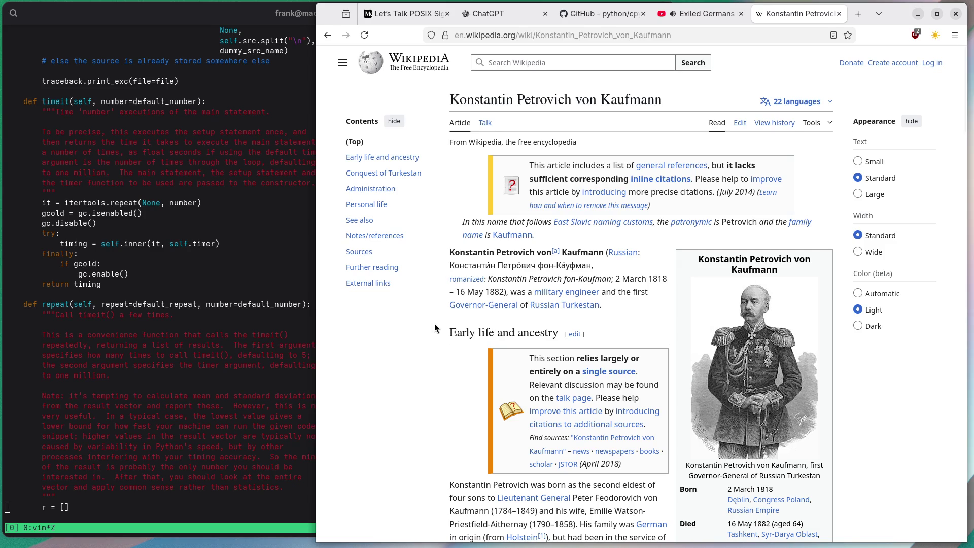
scroll(434, 328, "down", 3)
View Kaufmann's portrait and the Vereshchagin painting full-size, then highlight his family's service to the Tsars
left_click(754, 248)
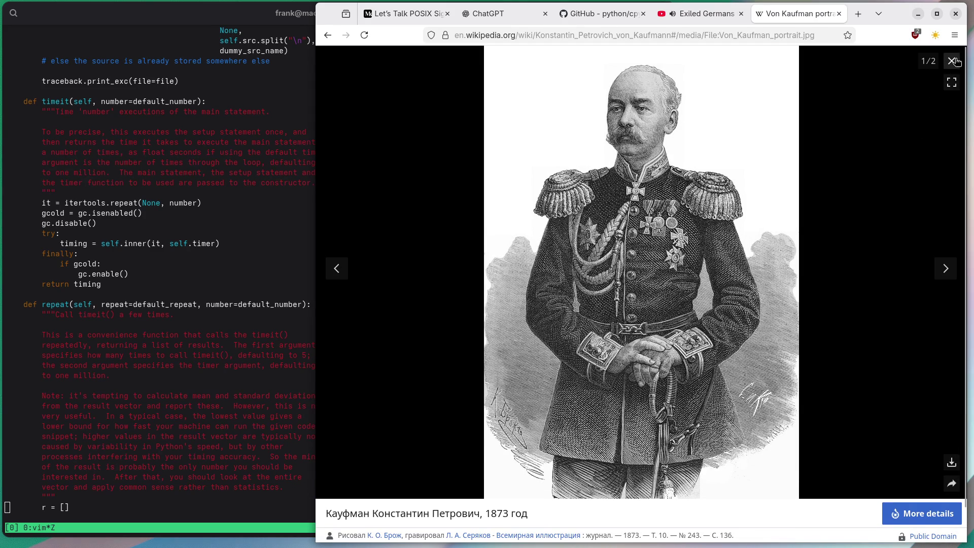
left_click(945, 270)
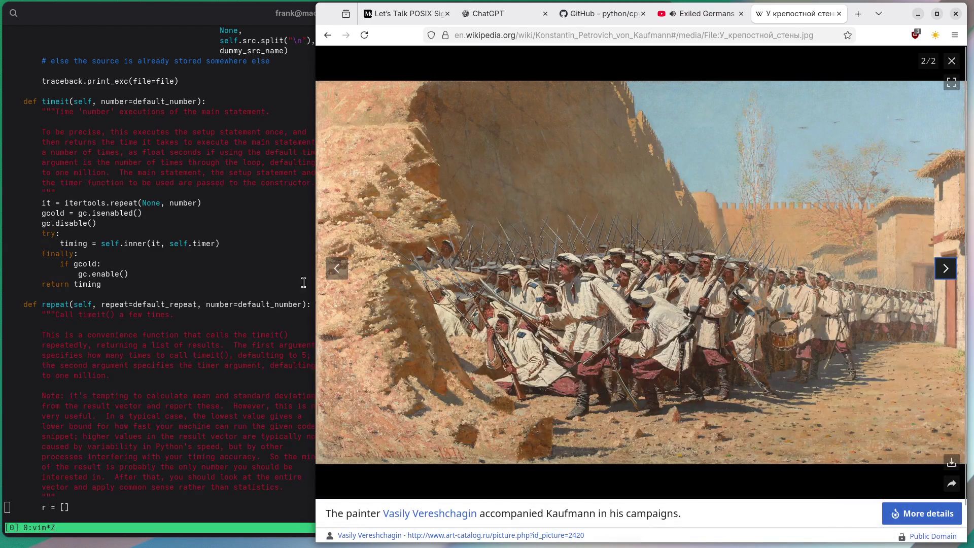
left_click(339, 269)
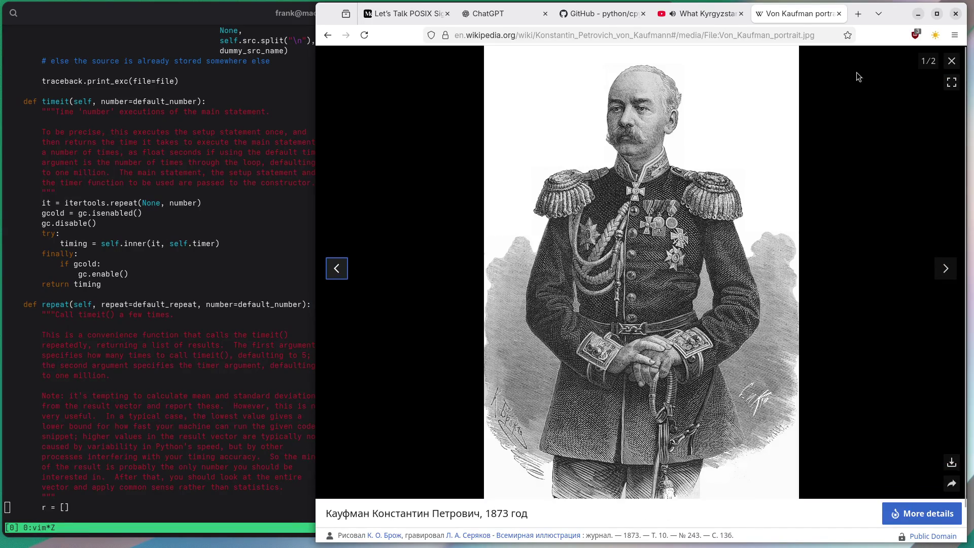
left_click(951, 62)
scroll(784, 230, "down", 8)
scroll(460, 163, "up", 3)
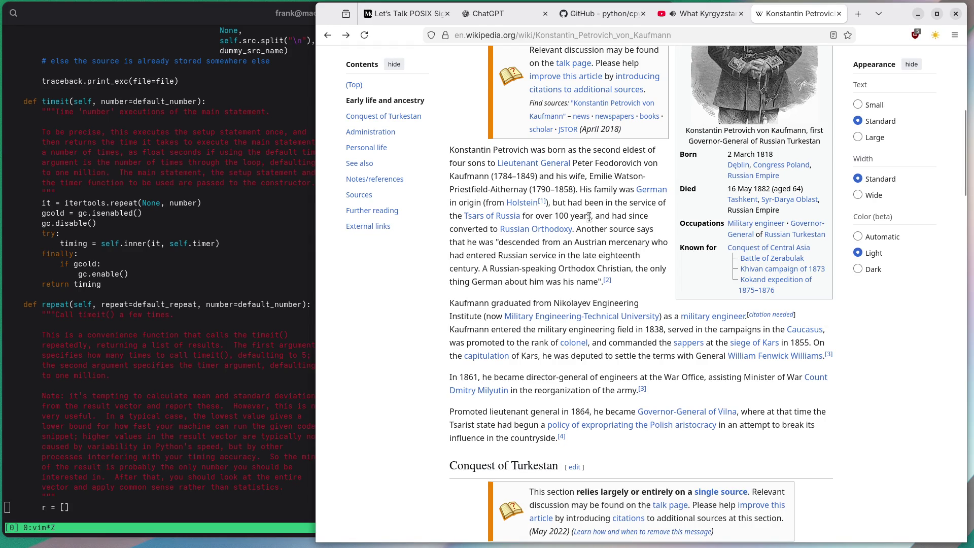
mouse_move(588, 216)
left_mouse_down()
mouse_move(625, 216)
mouse_move(633, 204)
mouse_move(596, 200)
left_mouse_up()
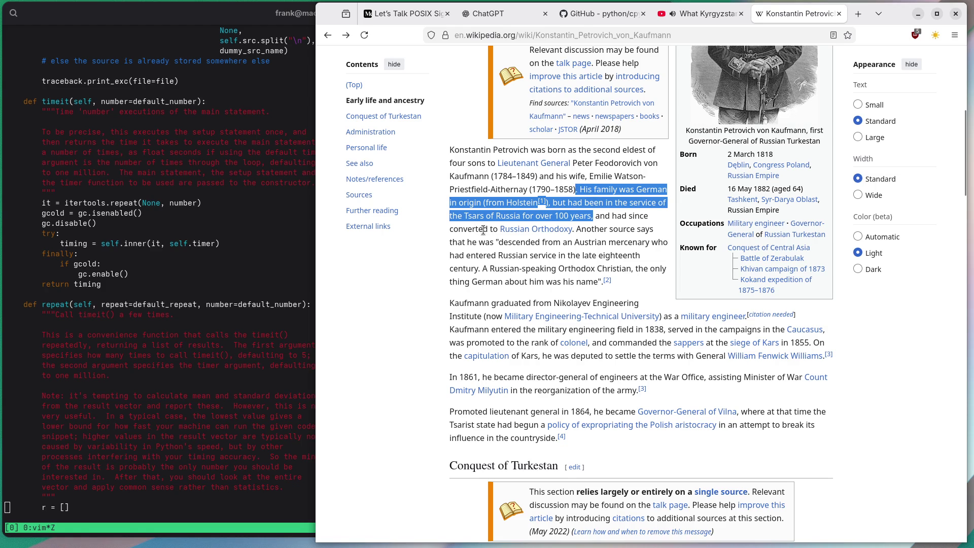
Highlight Early life passages, ending on 'the only thing German about him was his name'
left_click_drag(574, 229, 457, 227)
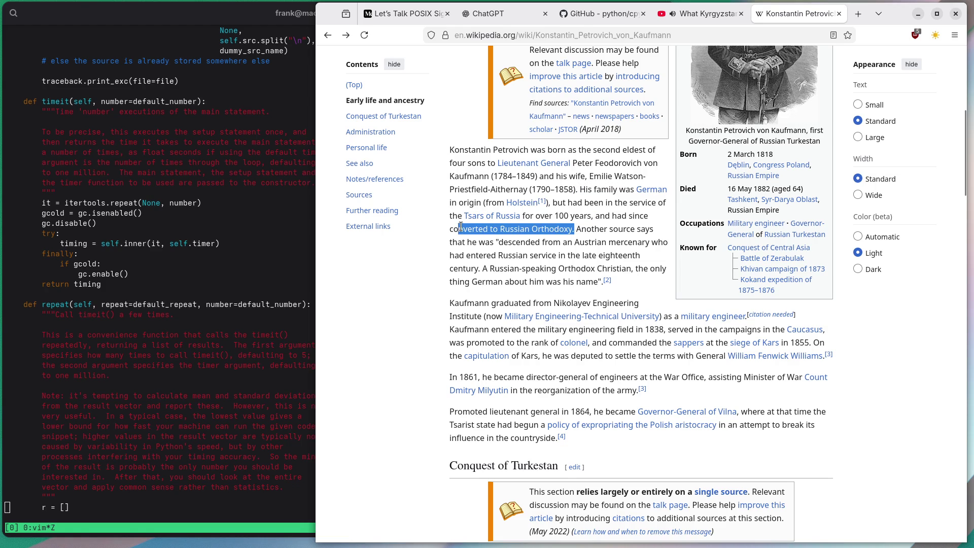
left_click(459, 237)
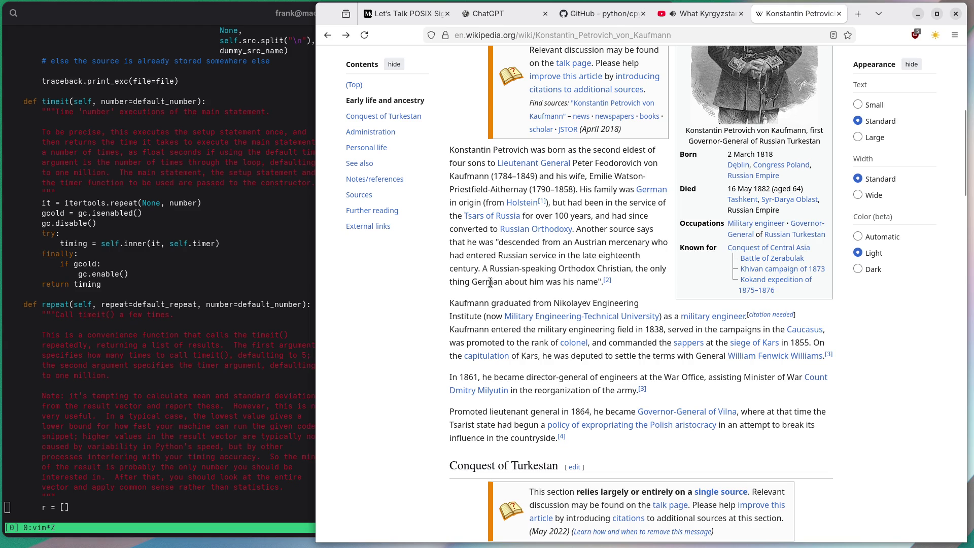
mouse_move(598, 282)
left_mouse_down()
mouse_move(474, 282)
mouse_move(634, 271)
left_mouse_up()
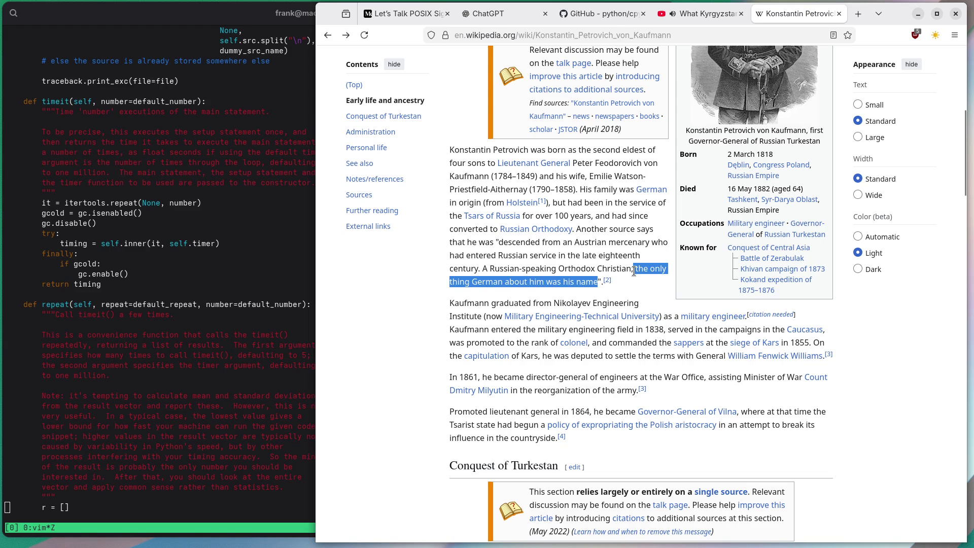
scroll(468, 270, "down", 3)
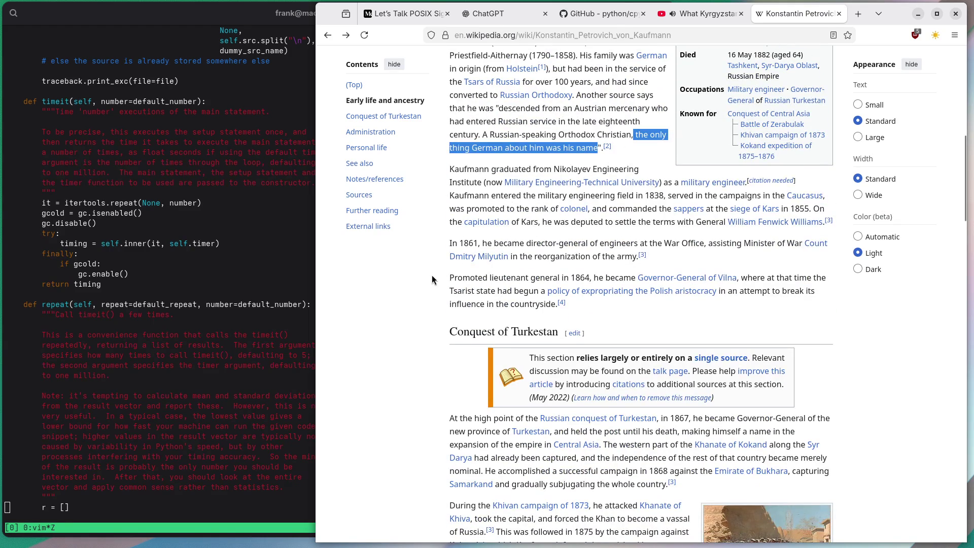
scroll(432, 279, "down", 10)
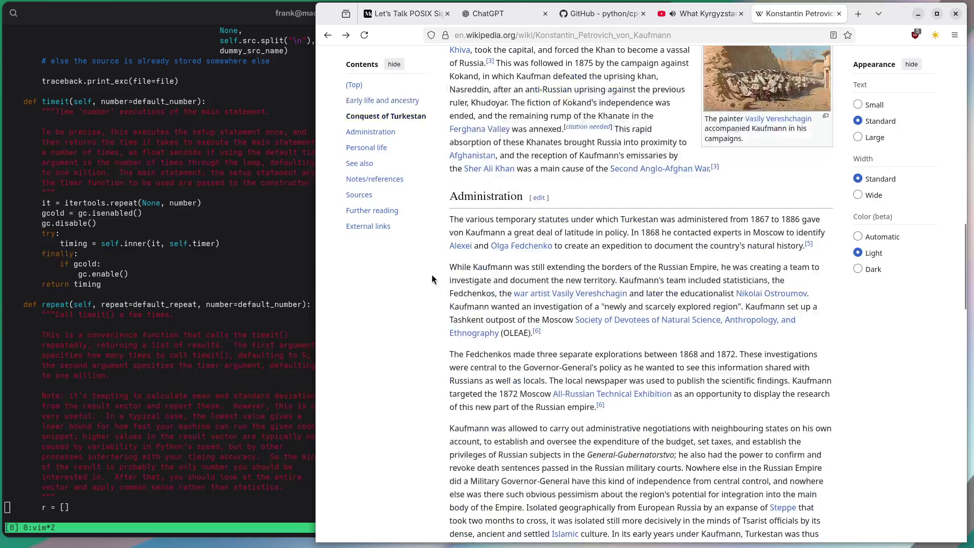
scroll(432, 280, "up", 20)
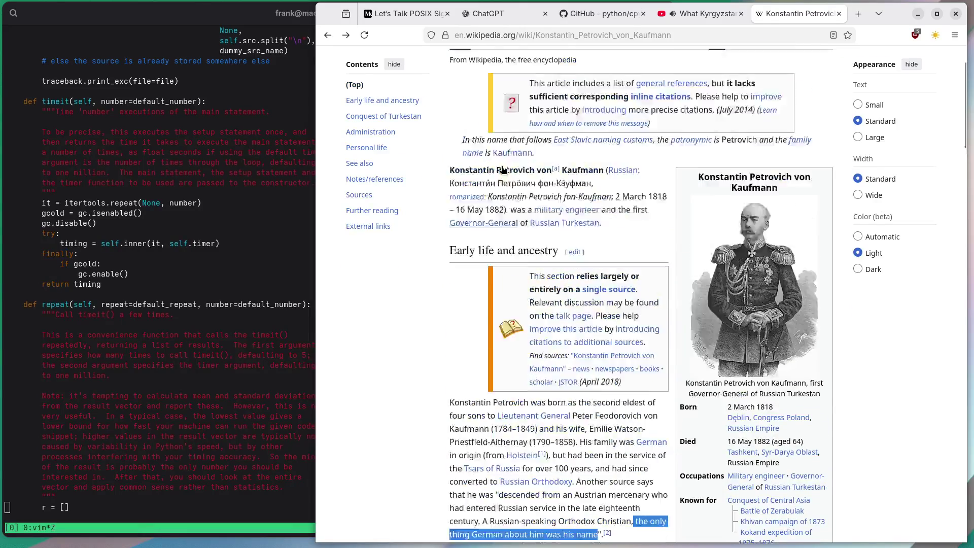
Google the article title 'Konstantin Petrovich von Kaufmann' and show its image results
triple_click(512, 95)
right_click(512, 95)
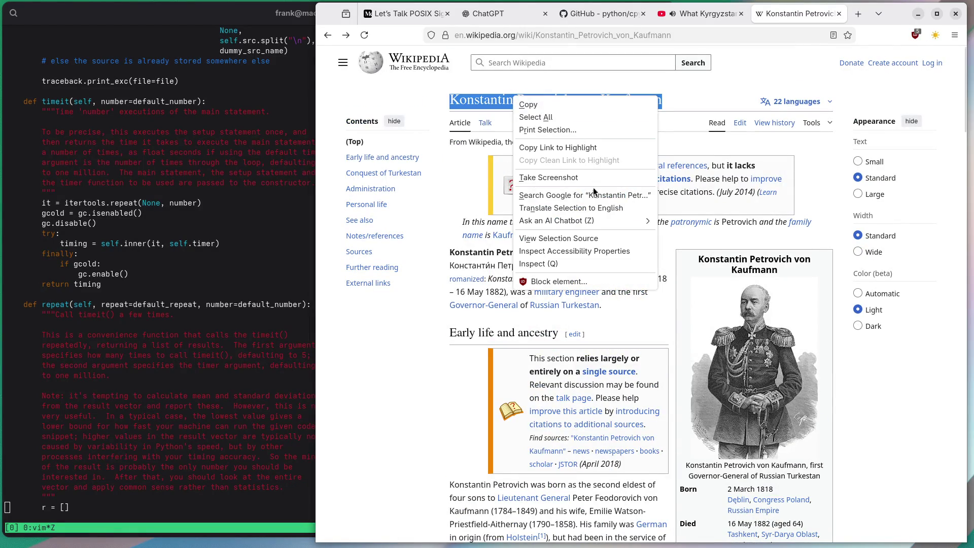
left_click(542, 193)
left_click(433, 104)
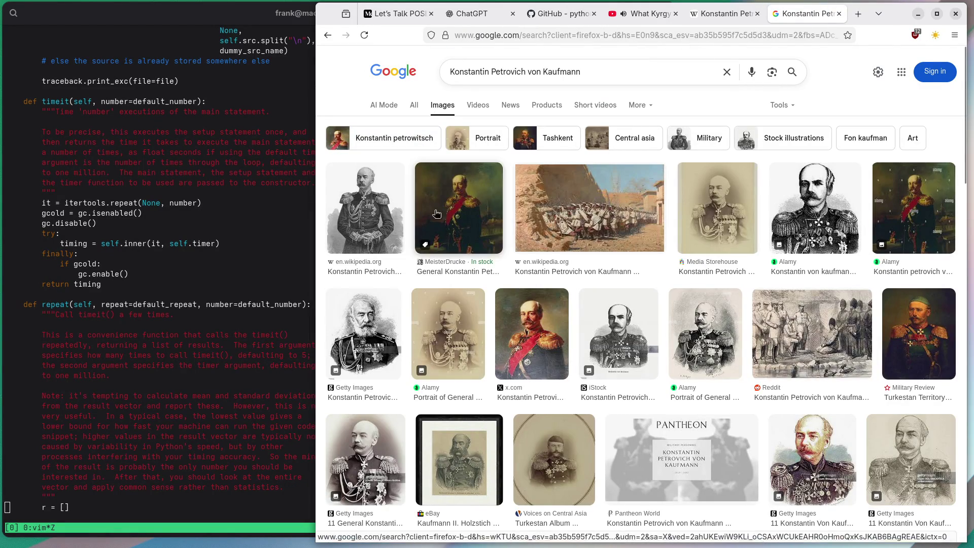
Preview the x.com, Pantheon World and Britannica portraits, opening the Britannica engraving in its own tab
left_click(543, 330)
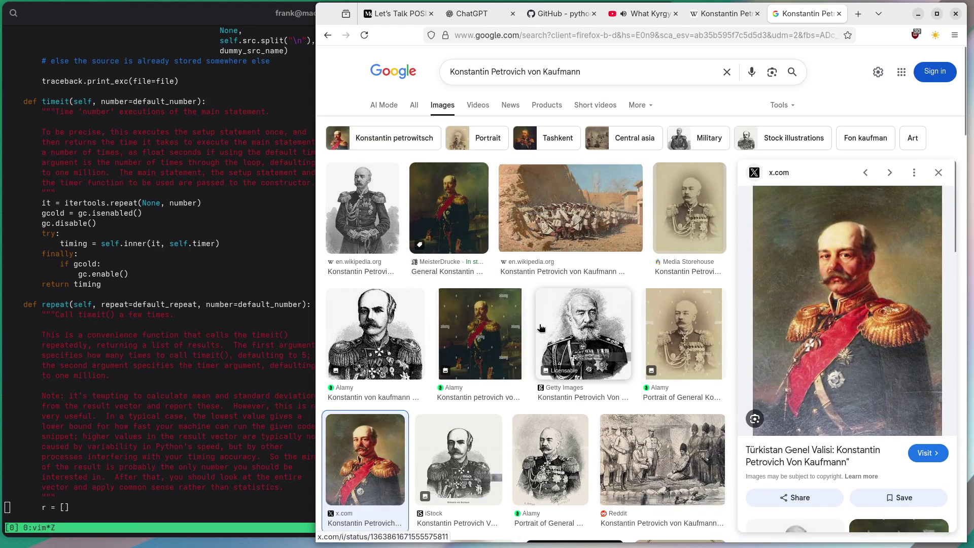
scroll(839, 297, "down", 6)
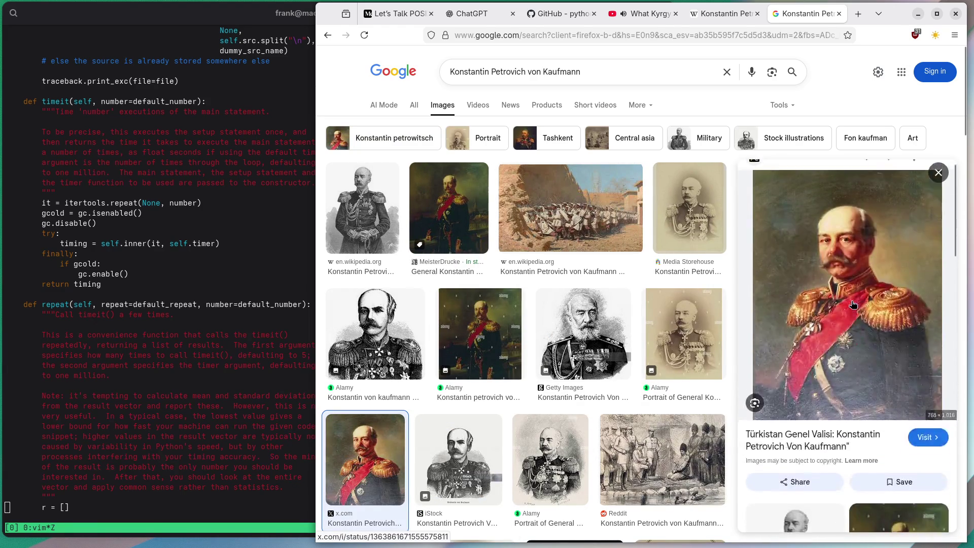
scroll(836, 295, "down", 5)
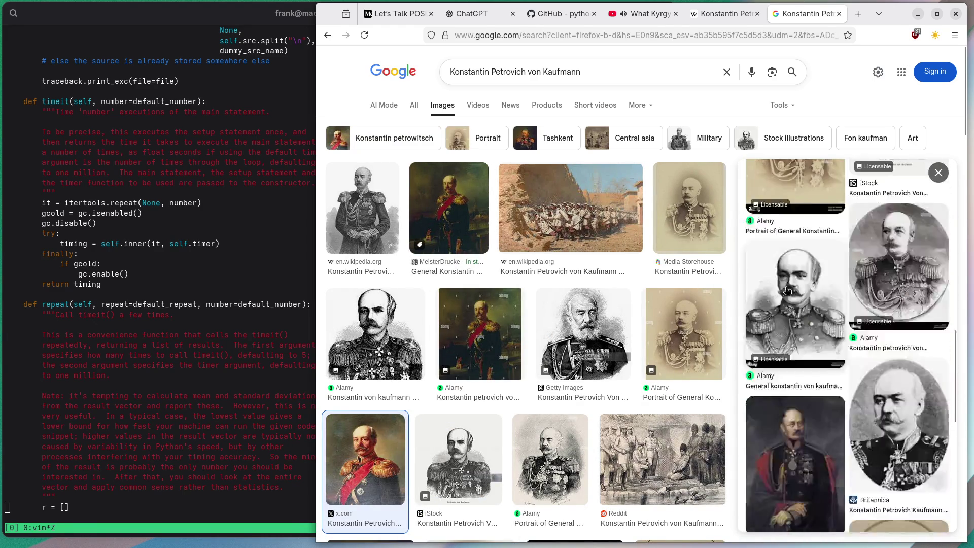
scroll(762, 283, "down", 3)
scroll(762, 282, "up", 4)
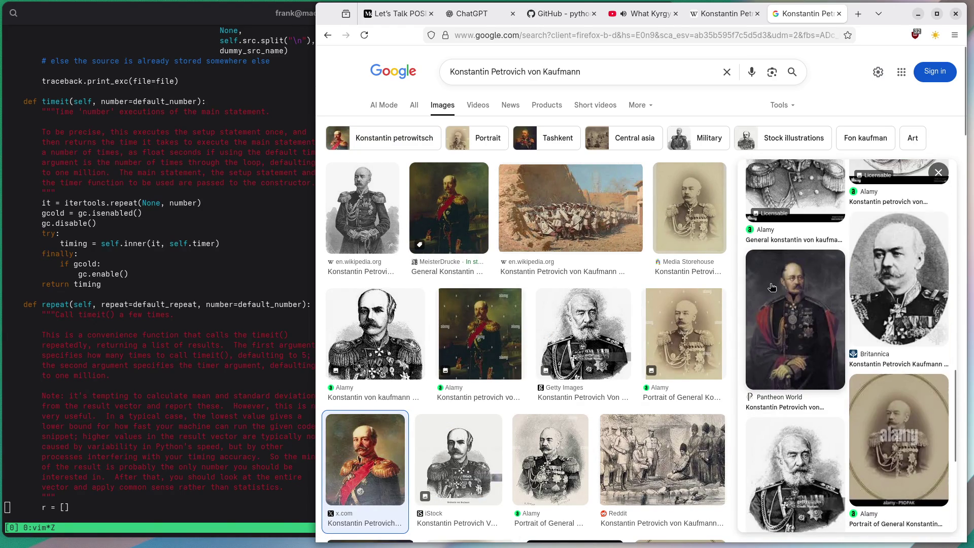
left_click(790, 313)
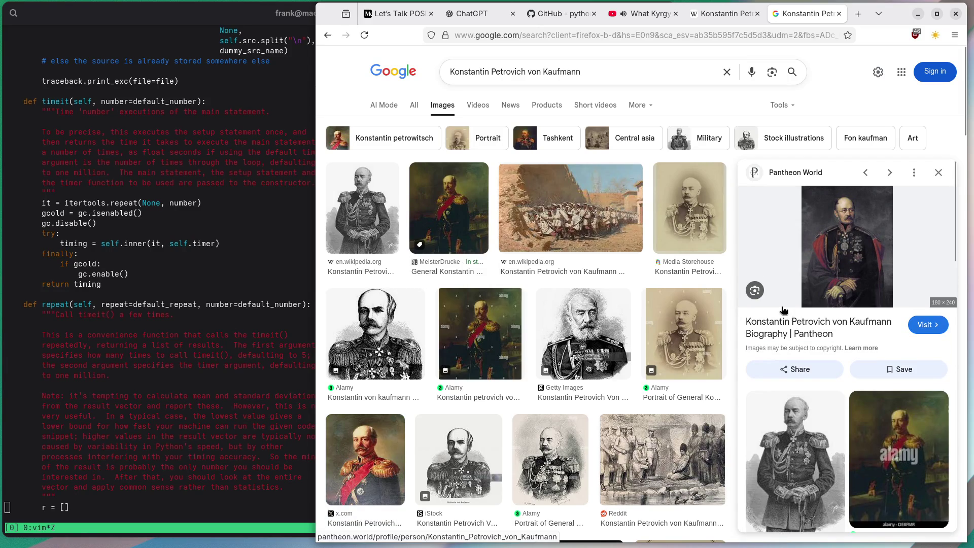
scroll(819, 448, "down", 6)
left_click(807, 294)
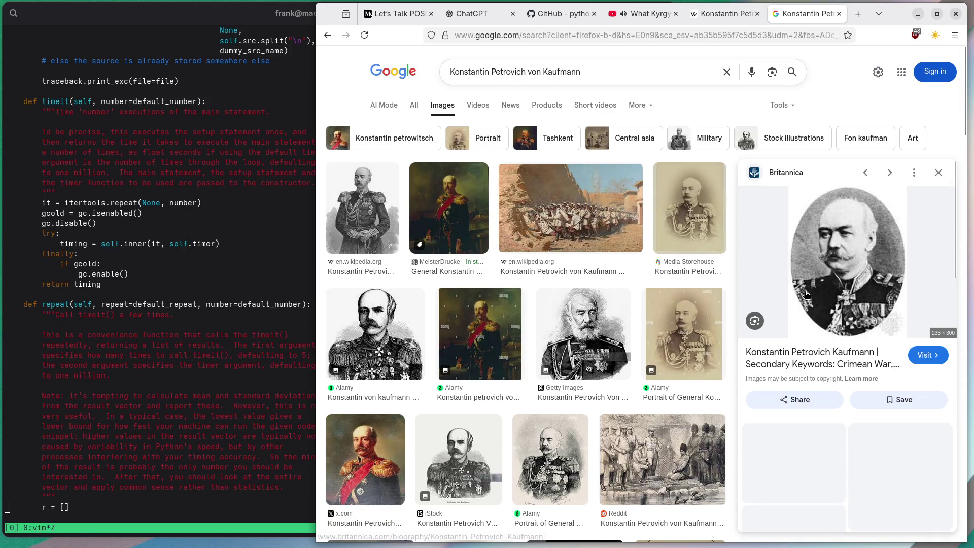
right_click(836, 244)
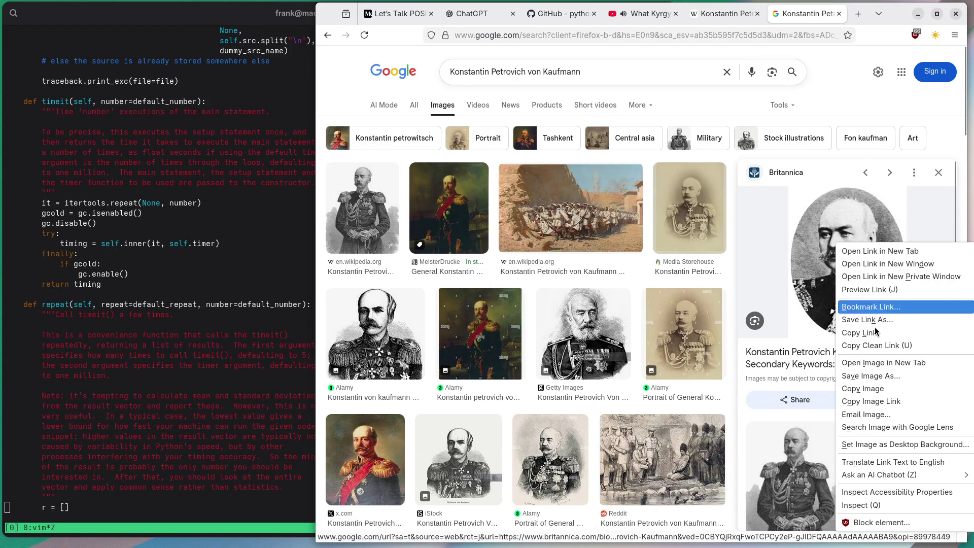
left_click(862, 364)
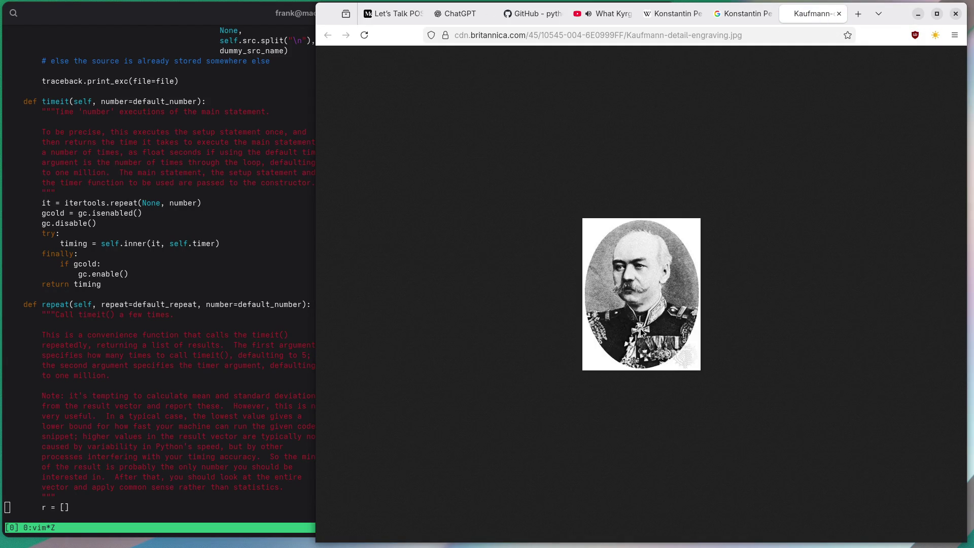
scroll(642, 332, "up", 10, "ctrl")
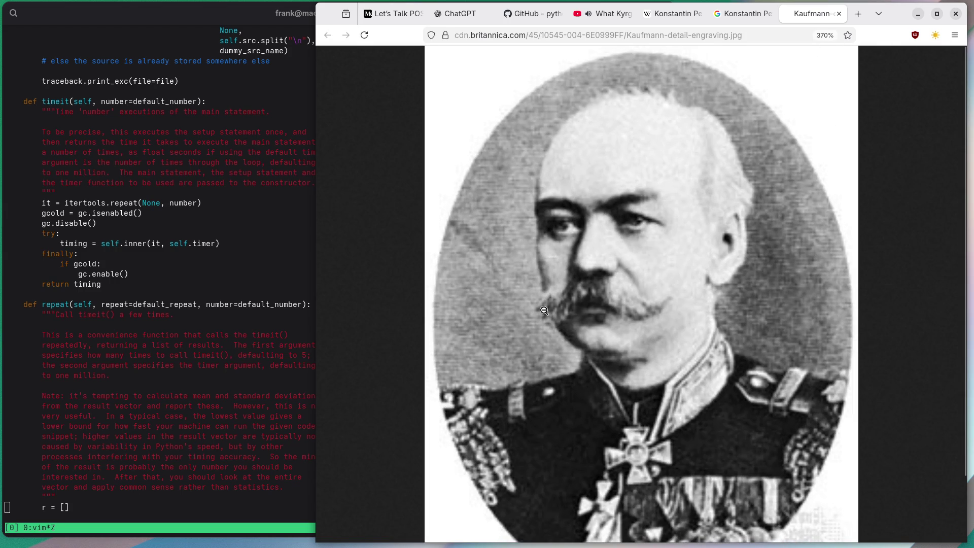
left_click(593, 38)
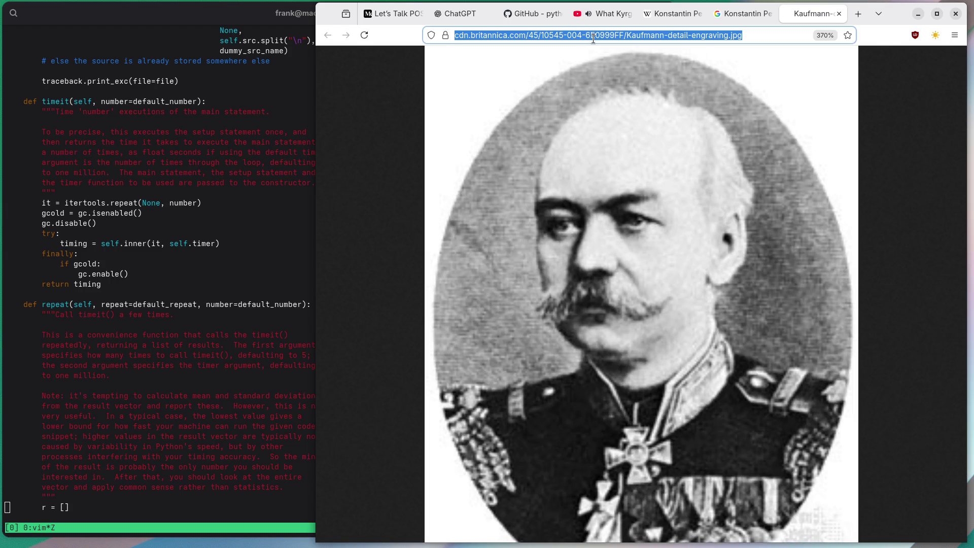
type("majestic mouystache")
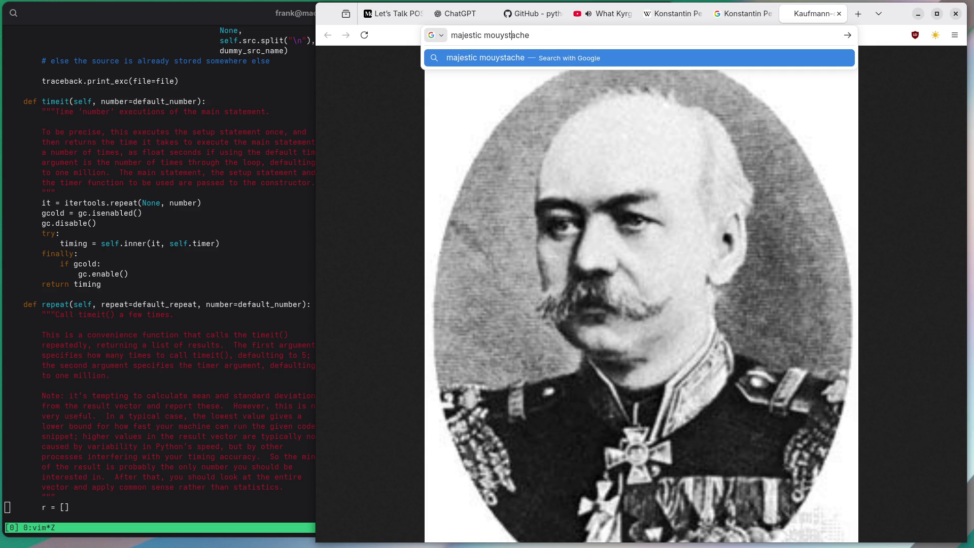
key("BackSpace")
left_click(896, 41)
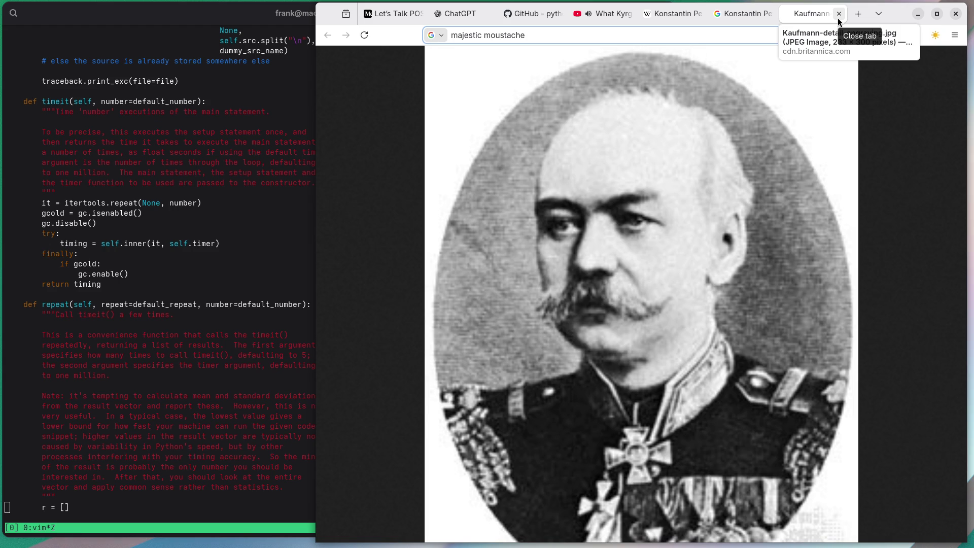
left_click(838, 19)
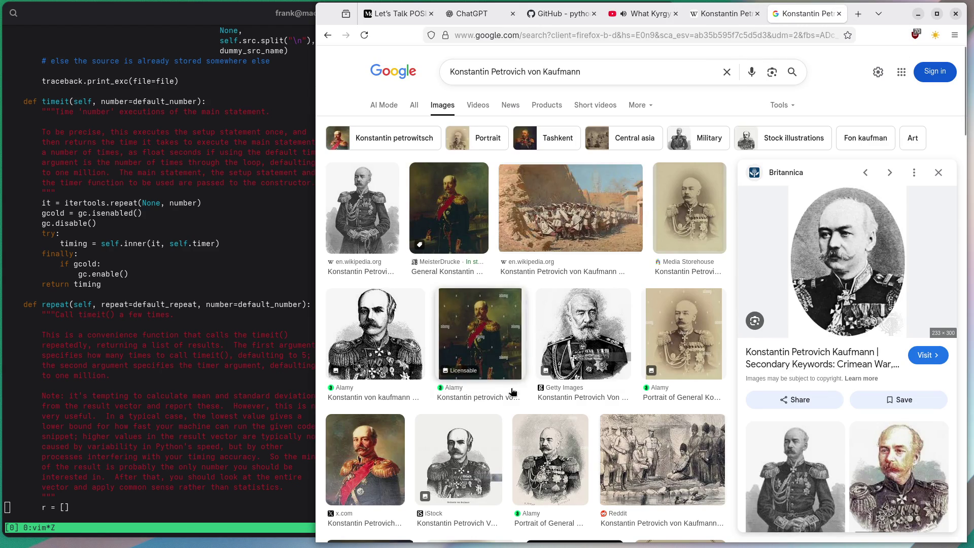
Preview the Getty Images engraving of Kaufmann, then switch to the 'What Kyrgyzstan' YouTube tab
left_click(535, 354)
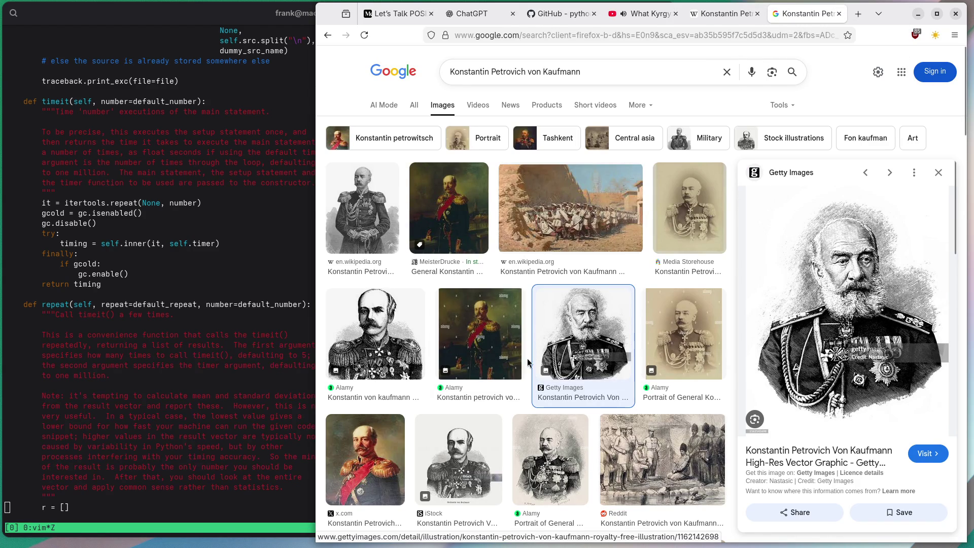
left_click(645, 15)
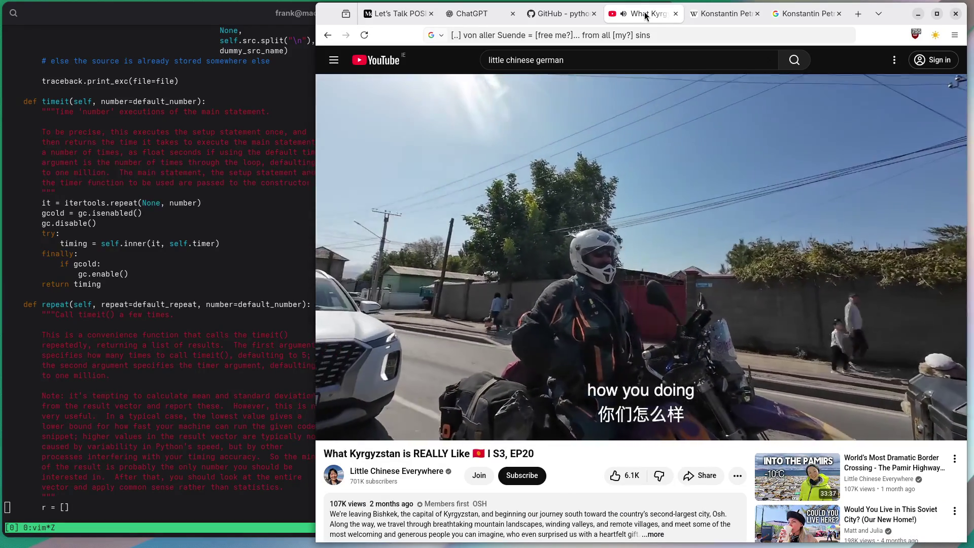
Narrow the browser window to a right-hand strip so the vim terminal widens
mouse_move(325, 183)
left_mouse_down()
mouse_move(717, 246)
mouse_move(670, 249)
left_mouse_up()
scroll(831, 288, "down", 5)
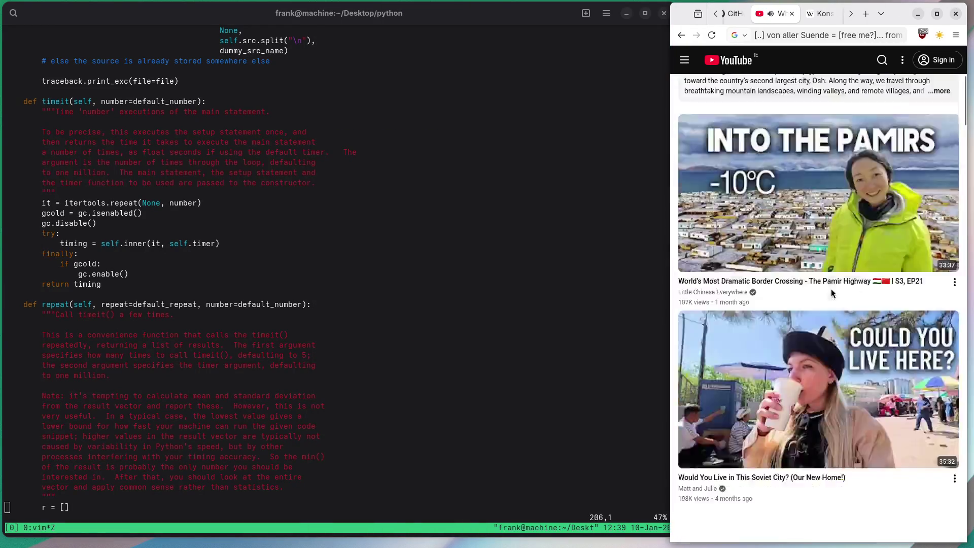
scroll(810, 304, "up", 5)
scroll(810, 303, "up", 1)
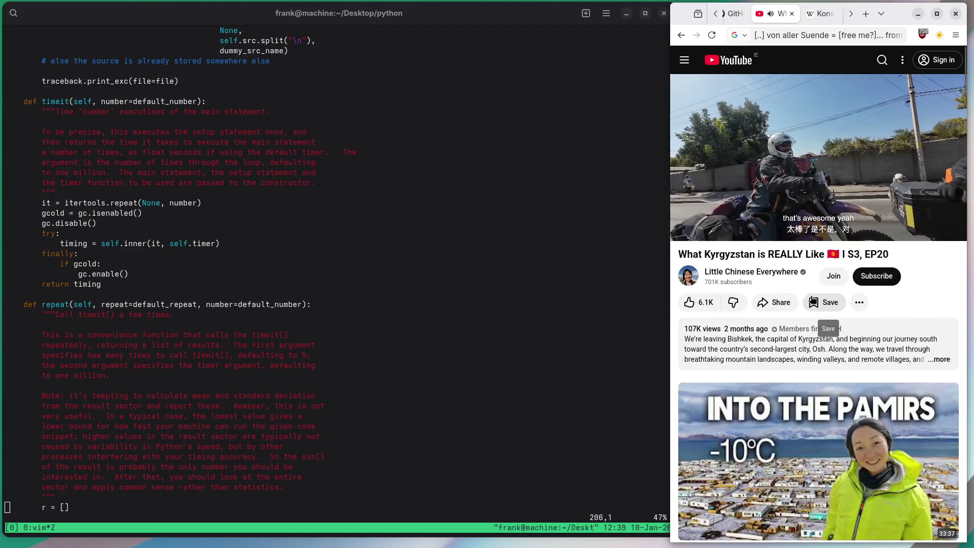
scroll(812, 301, "down", 15)
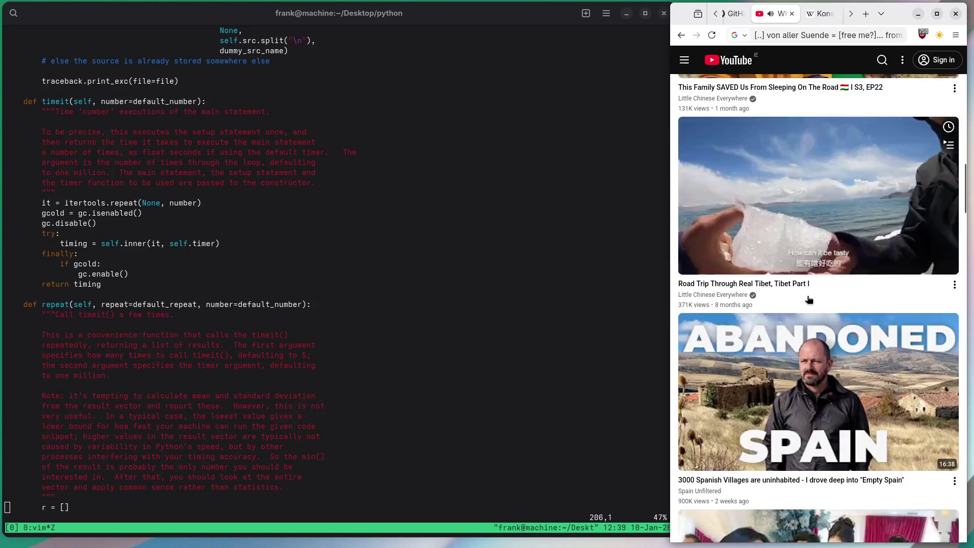
scroll(808, 299, "down", 6)
scroll(808, 299, "up", 4)
Scroll down YouTube's recommendations and back up, then bring the Wikipedia tab forward
scroll(809, 299, "down", 11)
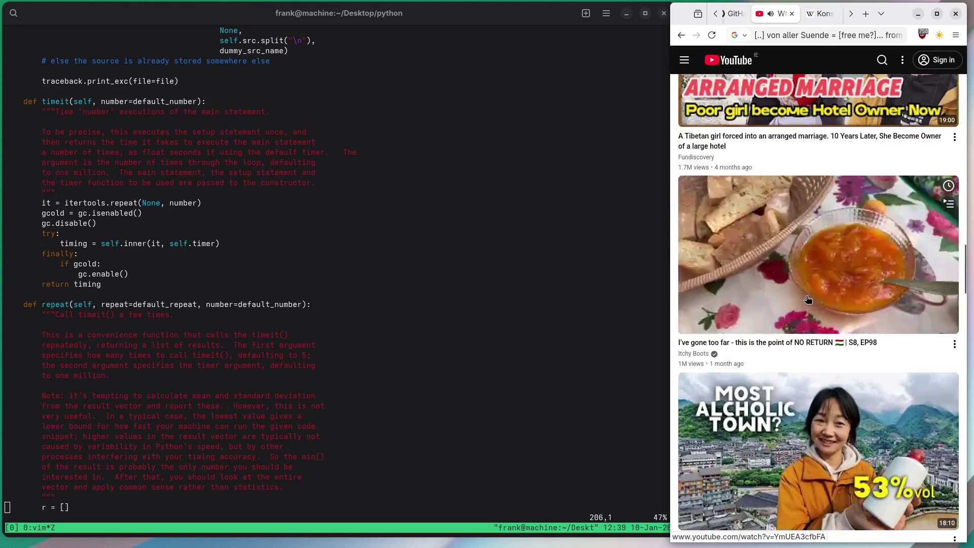
scroll(808, 299, "down", 9)
scroll(806, 298, "down", 14)
scroll(804, 299, "down", 12)
scroll(805, 298, "down", 9)
scroll(807, 299, "down", 2)
scroll(805, 299, "down", 5)
scroll(801, 299, "up", 20)
scroll(801, 298, "up", 20)
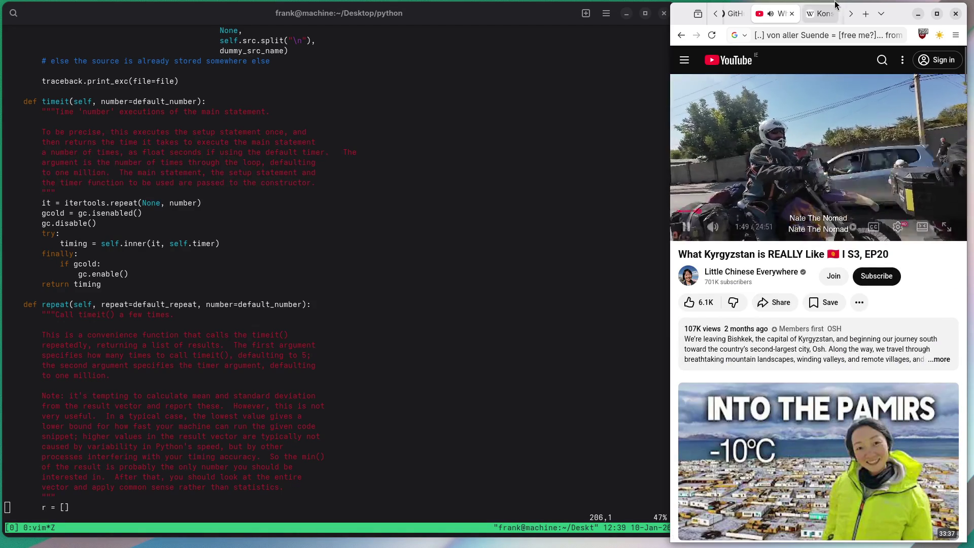
left_click(824, 13)
Close the Kaufmann Wikipedia and Google Images tabs
left_click(835, 14)
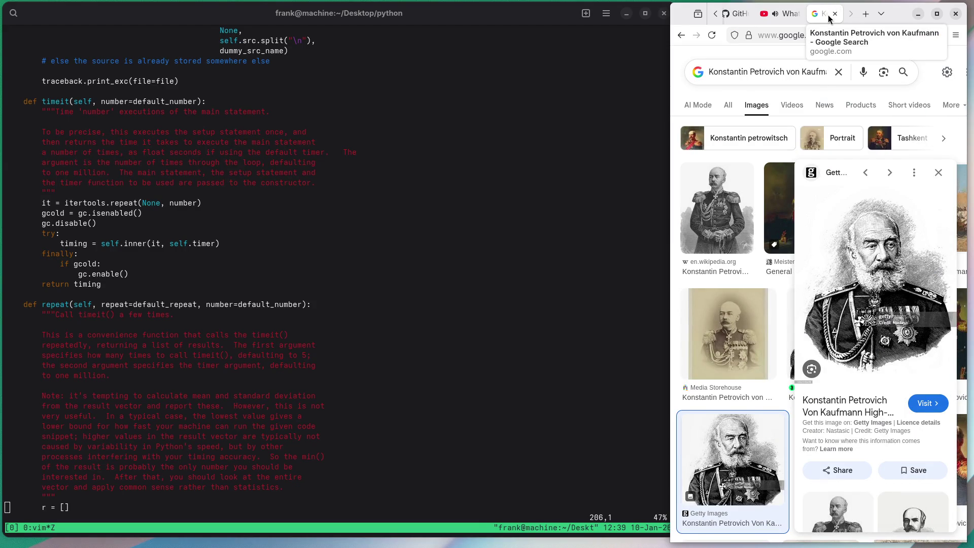
left_click(834, 14)
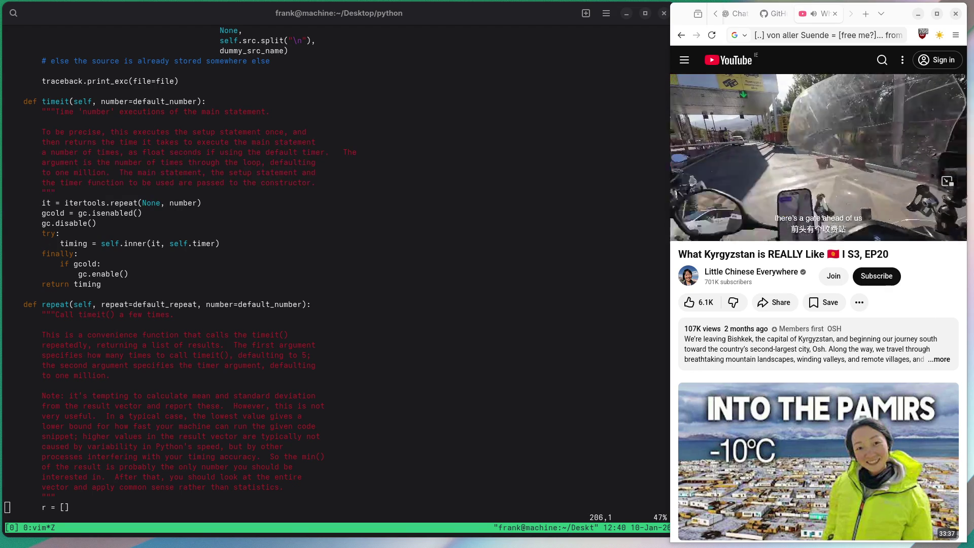
Load the German 'Junge Leute hauen ab' video from the address bar and bring vim forward
left_click(797, 34)
key("Return")
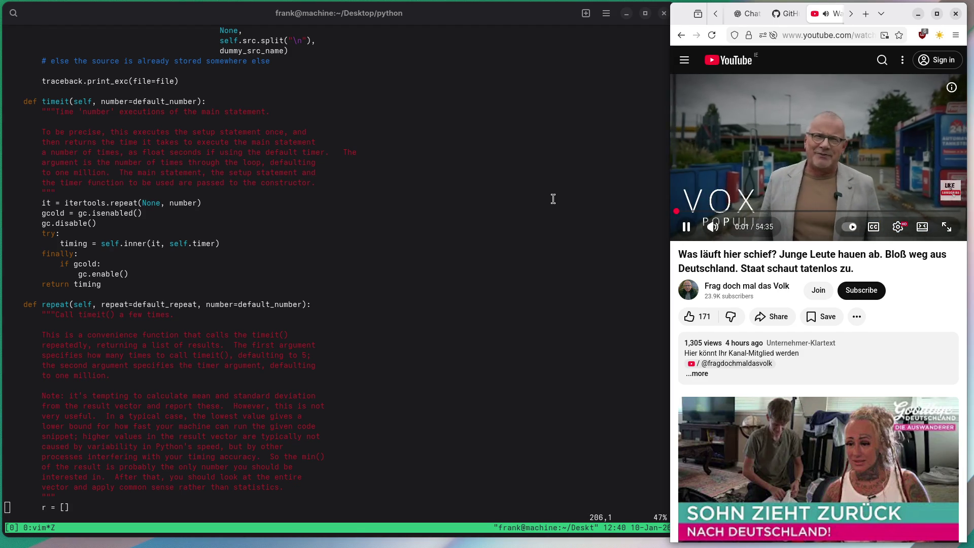
left_click(553, 199)
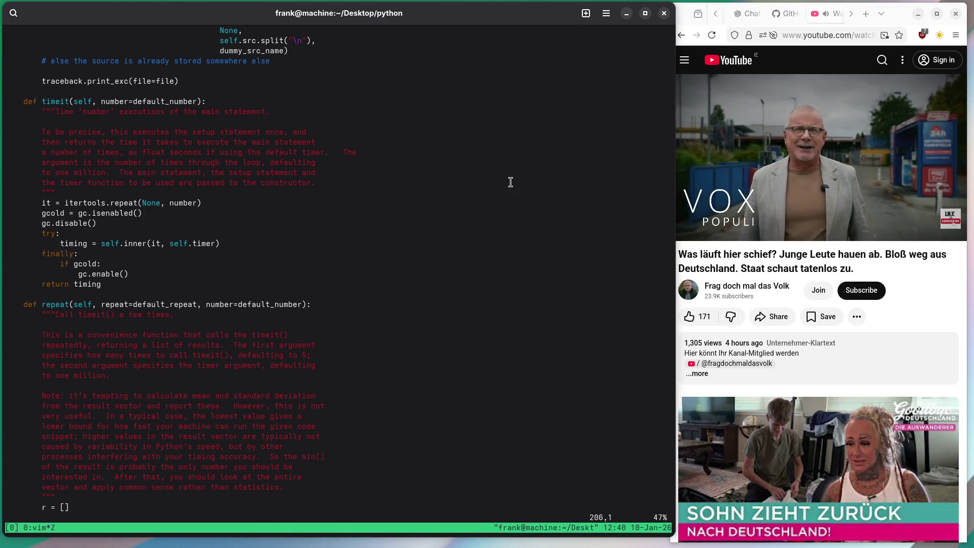
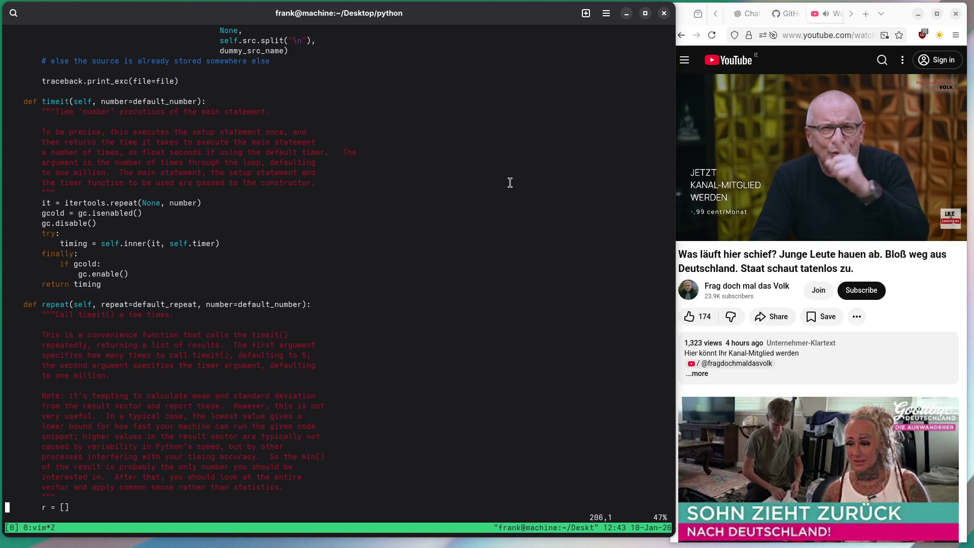
Scroll the timeit source to line 241 to show autorange and the module-level timeit/repeat, briefly highlighting the 1, 2, 5 sequence
scroll(332, 162, "down", 3)
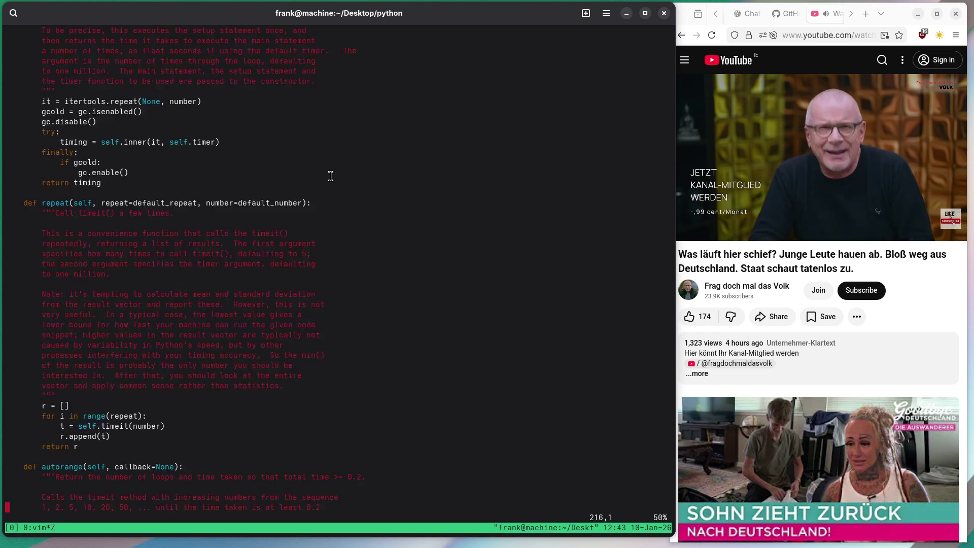
scroll(330, 176, "down", 3)
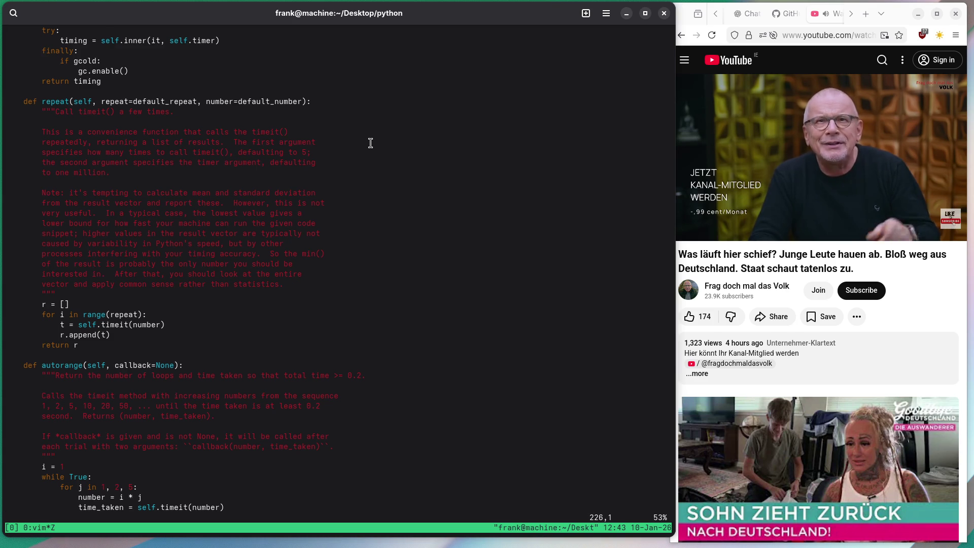
key("j")
key("j")
key("j")
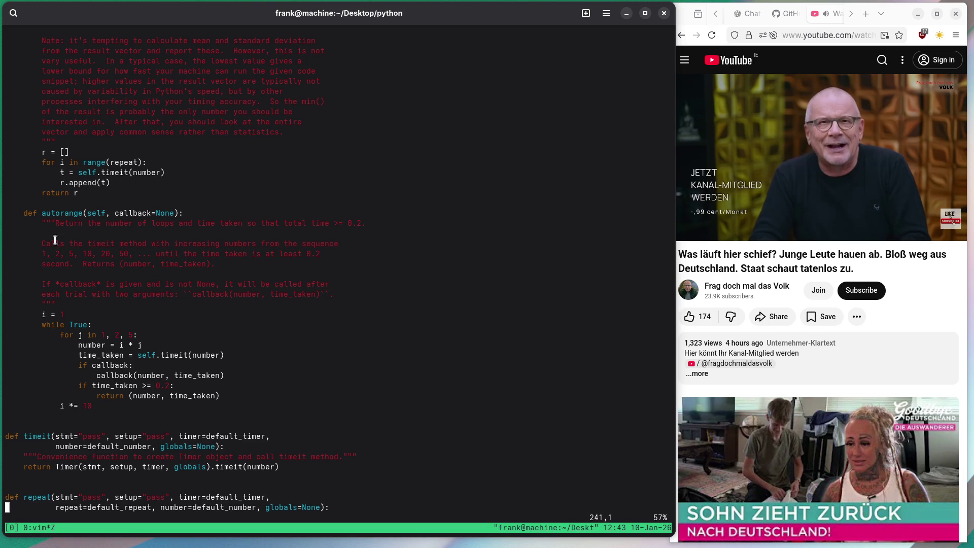
left_click_drag(42, 254, 75, 252)
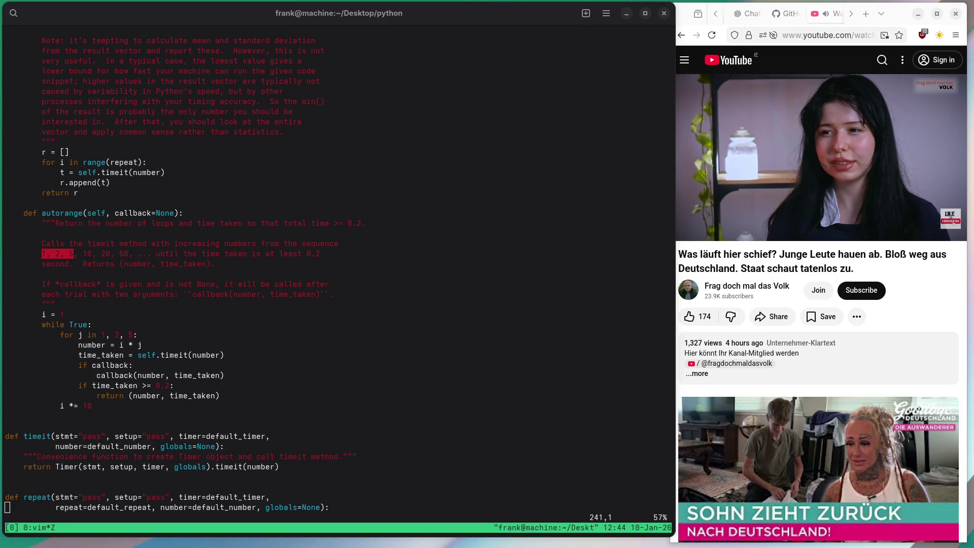
left_click(499, 365)
Reload YouTube, now playing 'We Investigated Europe's Migration Frontline (2026)', and return focus to Vim
left_click(800, 35)
key("Return")
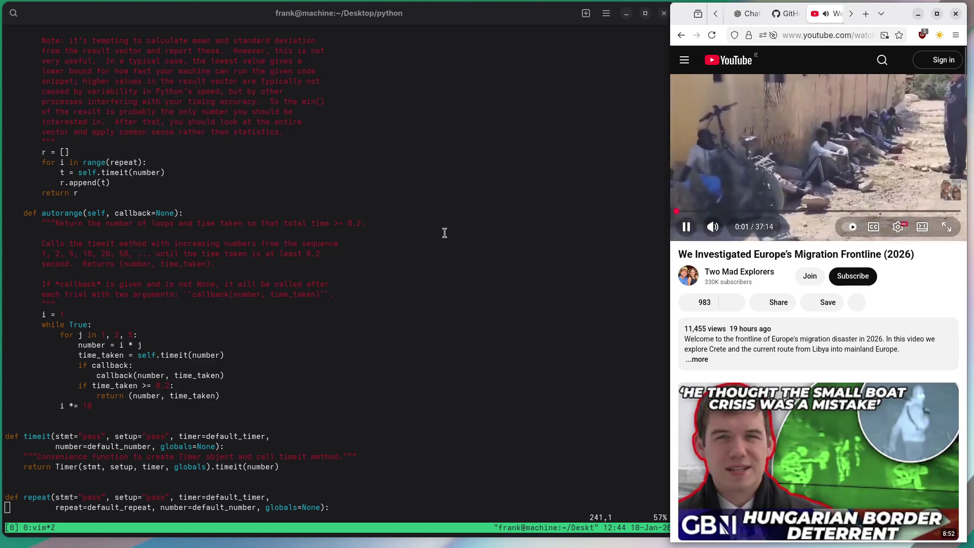
left_click(444, 232)
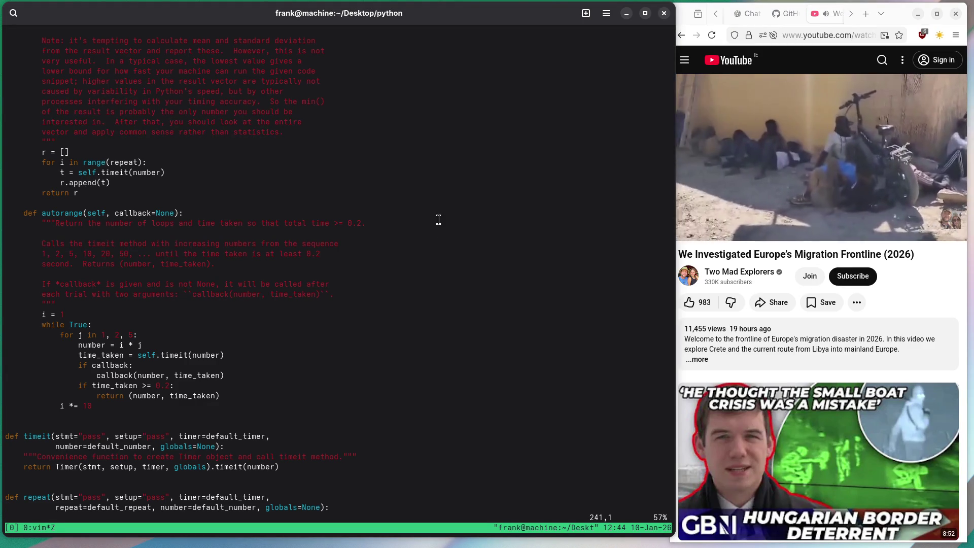